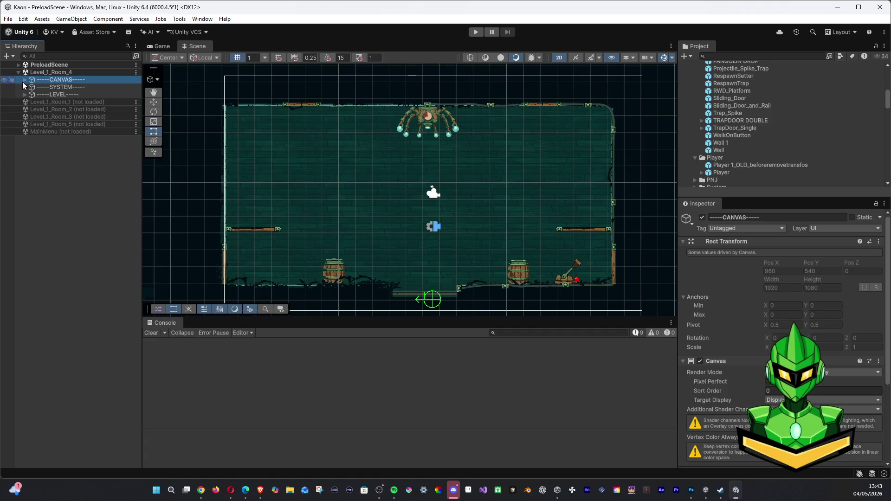
# Step: Try reparenting a CANVAS child and Physical into Border, undoing both moves
pyautogui.click(24, 81)
pyautogui.moveTo(58, 102); pyautogui.dragTo(66, 110)
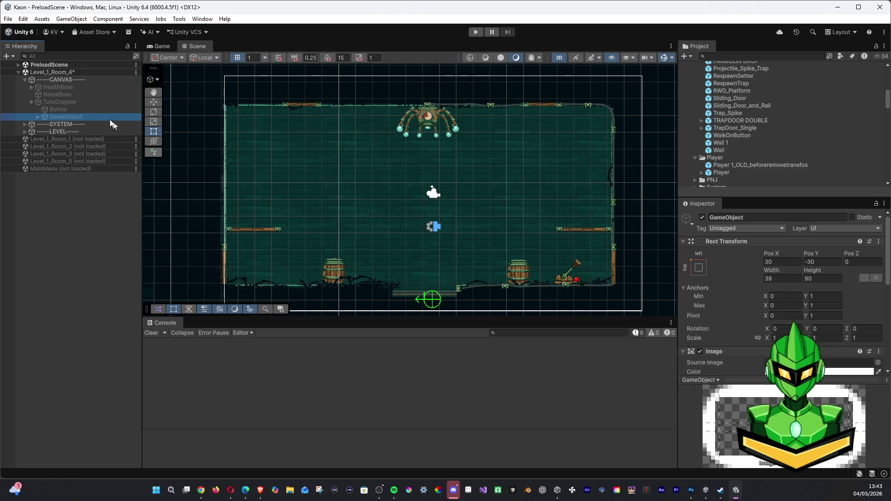
pyautogui.hotkey('ctrl', 'z')
pyautogui.click(70, 102)
pyautogui.click(65, 130)
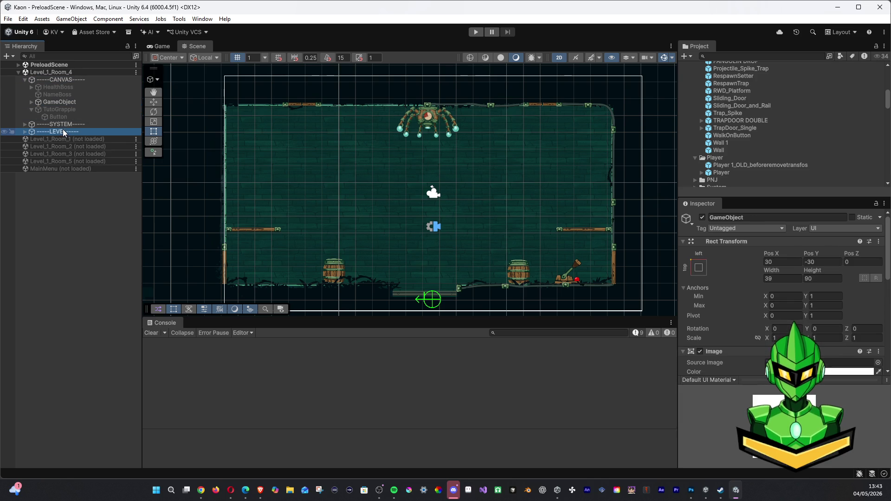
pyautogui.click(25, 131)
pyautogui.moveTo(55, 139); pyautogui.dragTo(54, 155)
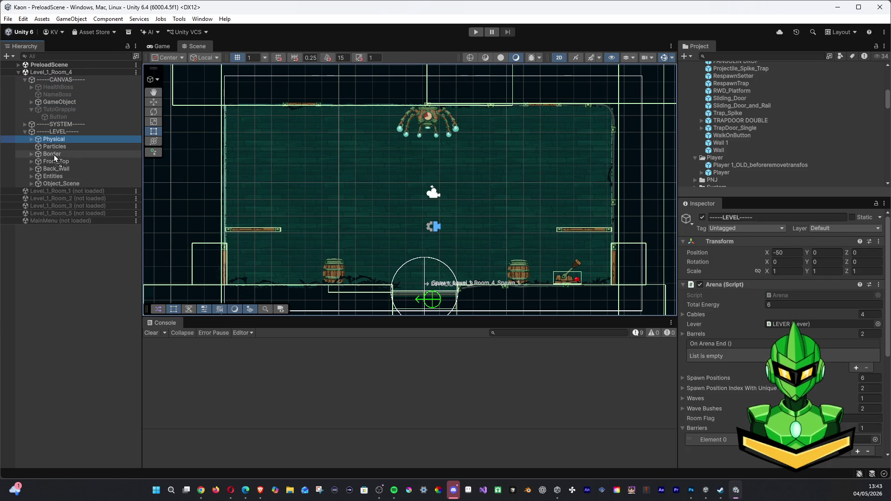
pyautogui.hotkey('ctrl', 'z')
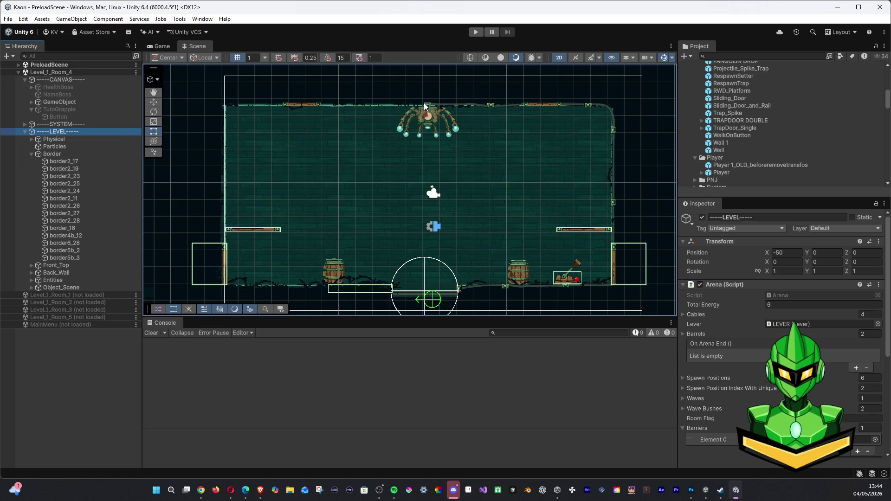
# Step: Select TutoGrapple under CANVAS and start play mode
pyautogui.click(73, 80)
pyautogui.click(74, 111)
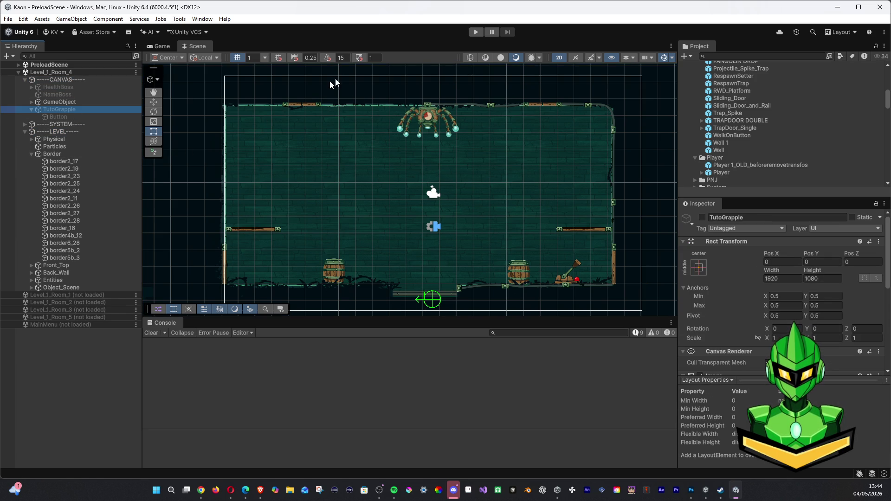
pyautogui.click(474, 32)
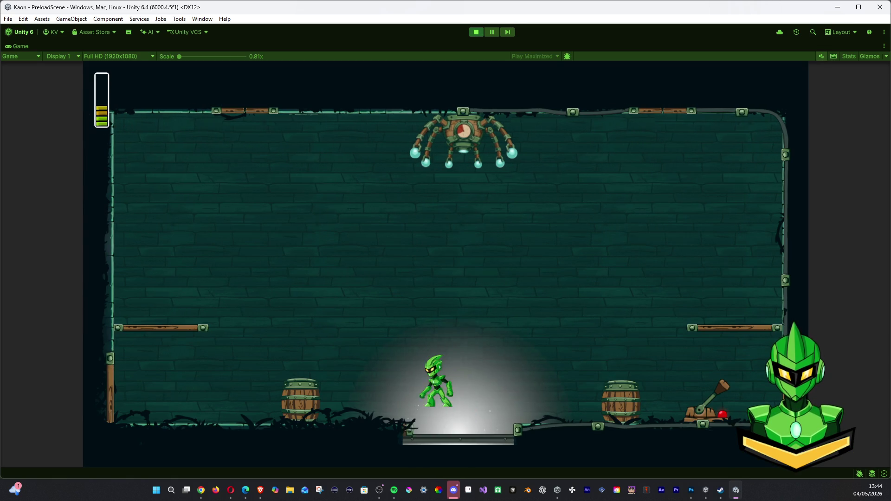
# Step: Fire the grapple left and walk the player right, then stop the test run
pyautogui.click(394, 125)
pyautogui.press('d')
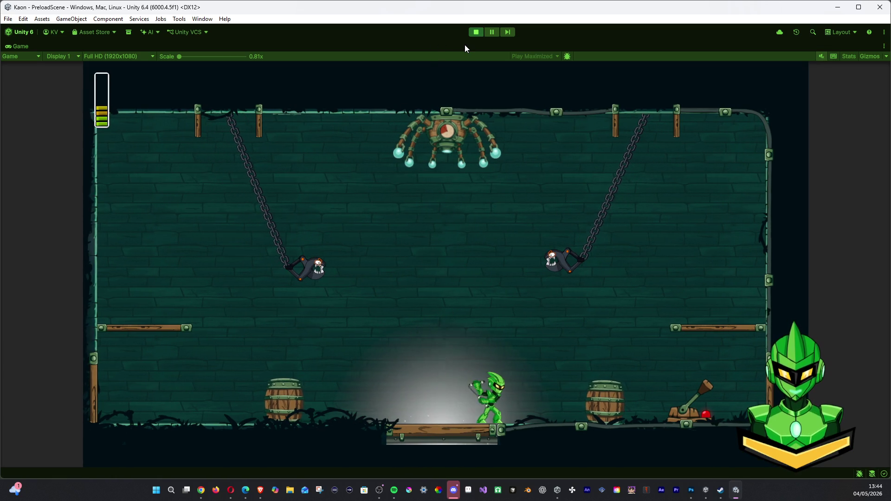
pyautogui.click(474, 32)
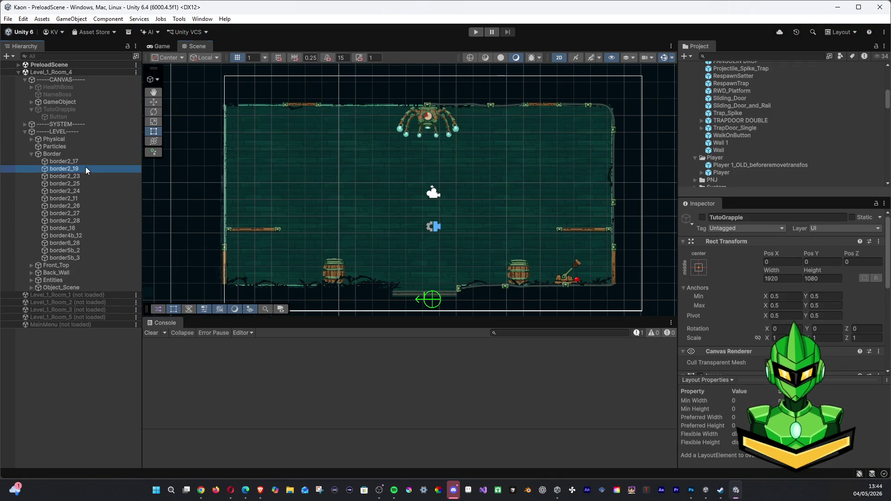
# Step: Test dragging border2_11 onto border2_26 and undo it with Ctrl+Z
pyautogui.click(81, 169)
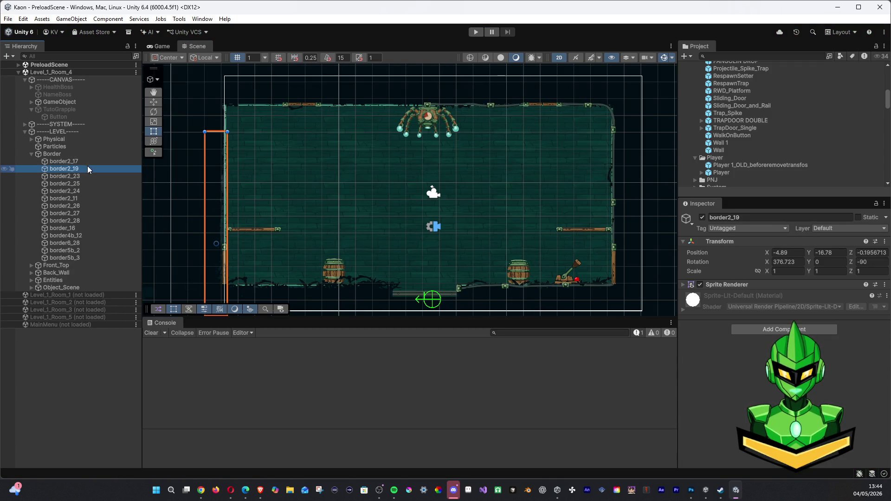
pyautogui.click(70, 191)
pyautogui.moveTo(64, 199); pyautogui.dragTo(64, 207)
pyautogui.hotkey('ctrl', 'z')
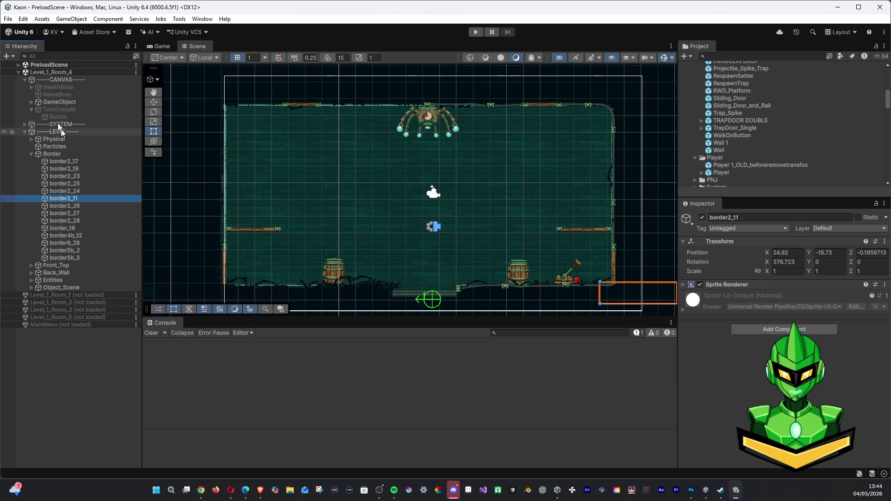
# Step: Save the scene via File > Save, then try nudging border4b_12 higher
pyautogui.click(9, 21)
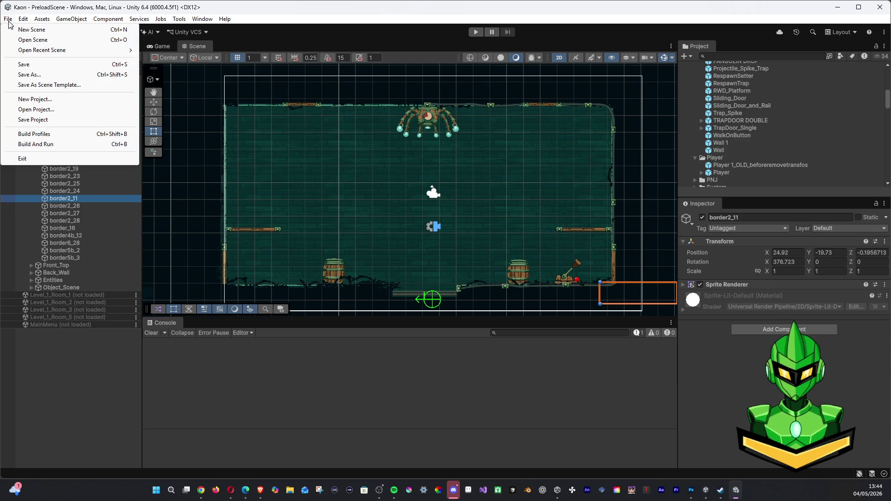
pyautogui.click(24, 64)
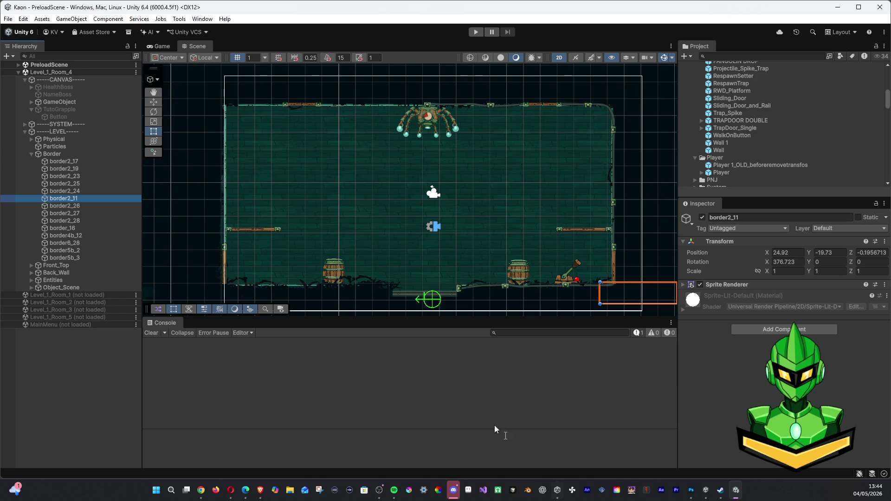
pyautogui.click(73, 236)
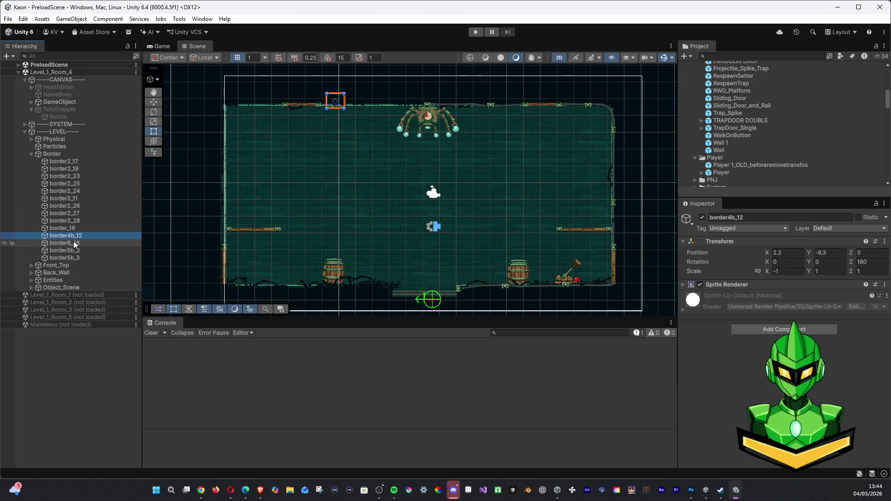
pyautogui.moveTo(73, 236)
pyautogui.mouseDown()
pyautogui.moveTo(72, 222)
pyautogui.moveTo(72, 236)
pyautogui.mouseUp()
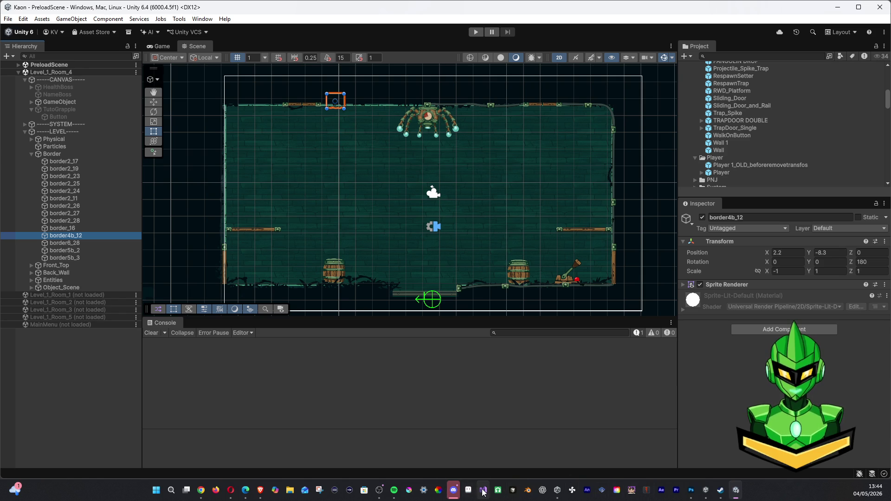
# Step: Launch GitHub Desktop from the Windows Start menu search
pyautogui.click(156, 490)
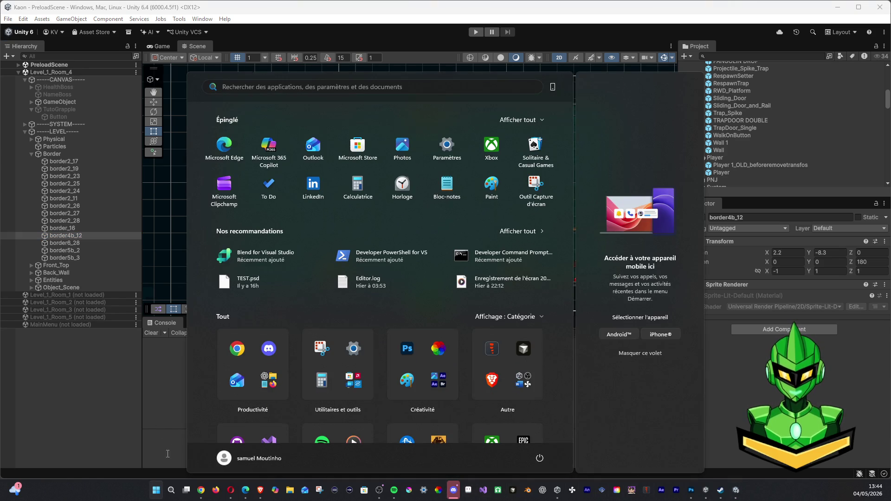
pyautogui.write('gitHub Desktop')
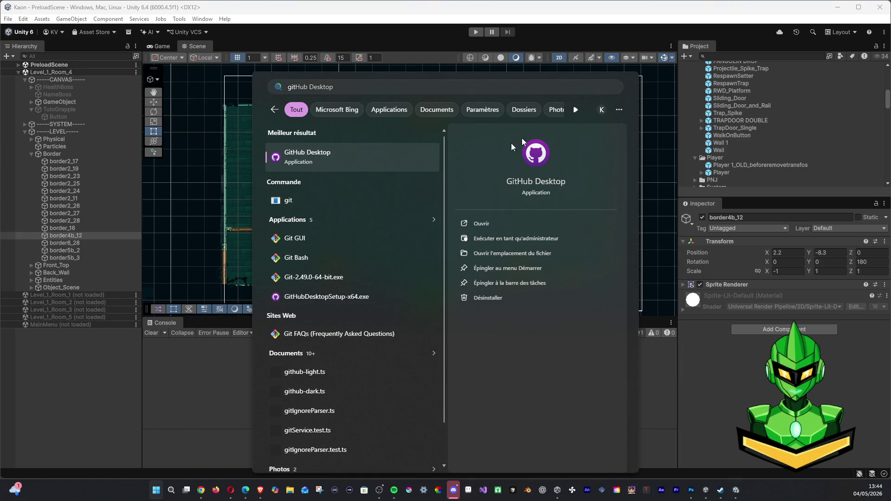
pyautogui.press('Return')
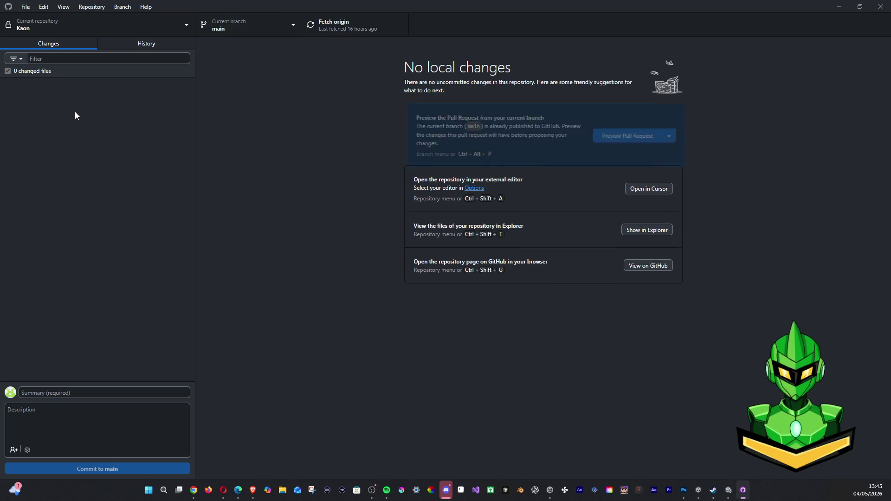
# Step: Fetch origin for the Kaon repository, minimize GitHub Desktop and select border2_25 in Unity
pyautogui.click(354, 32)
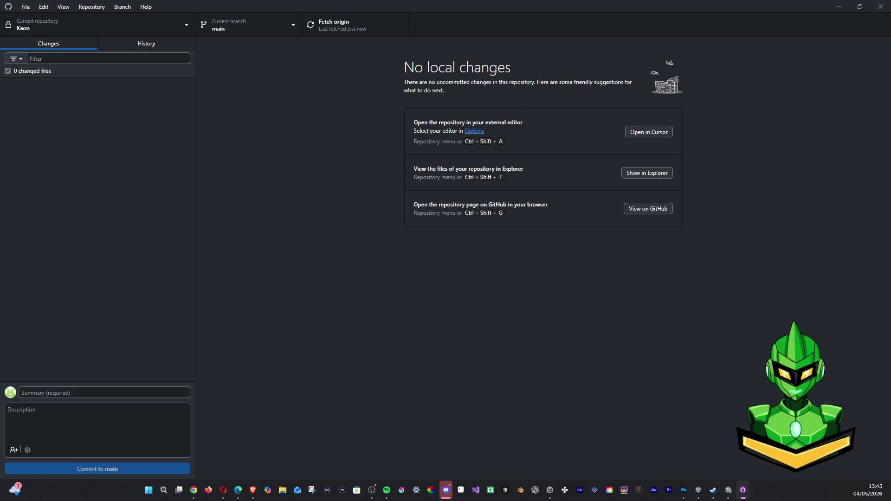
pyautogui.click(839, 6)
pyautogui.click(49, 184)
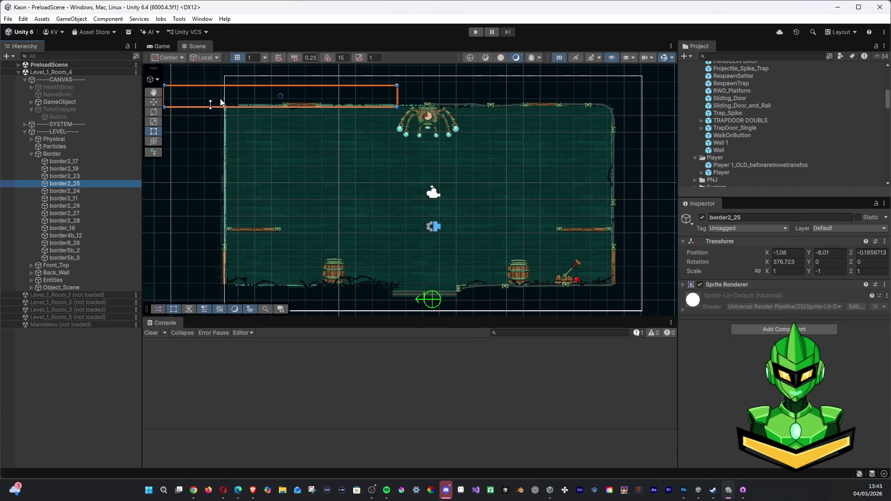
# Step: Test moving border2_25 under border2_24, undo it, select border4b_12, and switch to Photoshop
pyautogui.moveTo(79, 186); pyautogui.dragTo(83, 190)
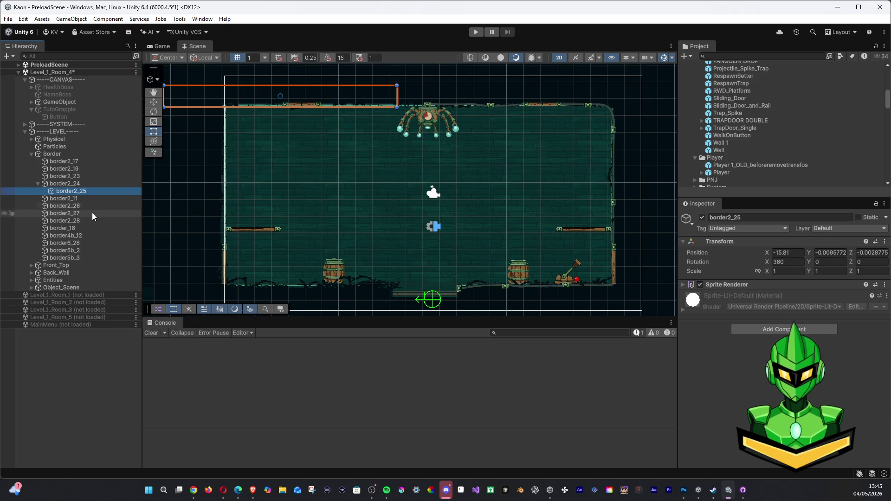
pyautogui.hotkey('ctrl', 'z')
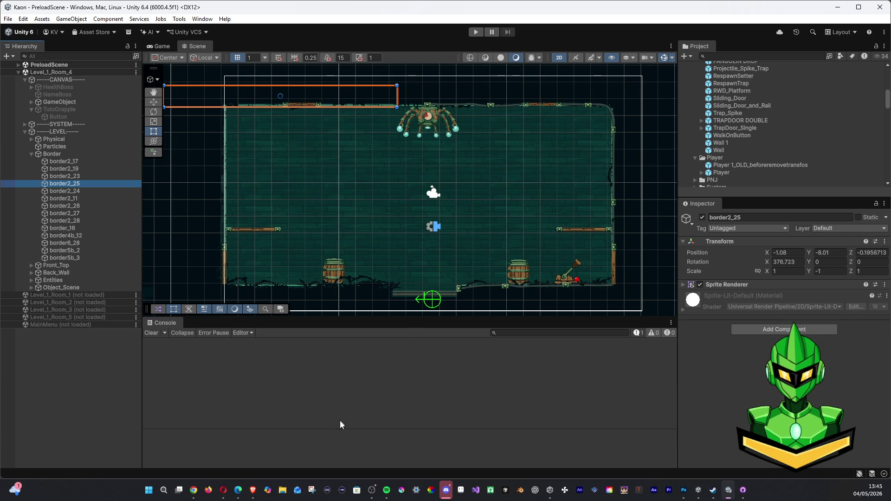
pyautogui.click(58, 236)
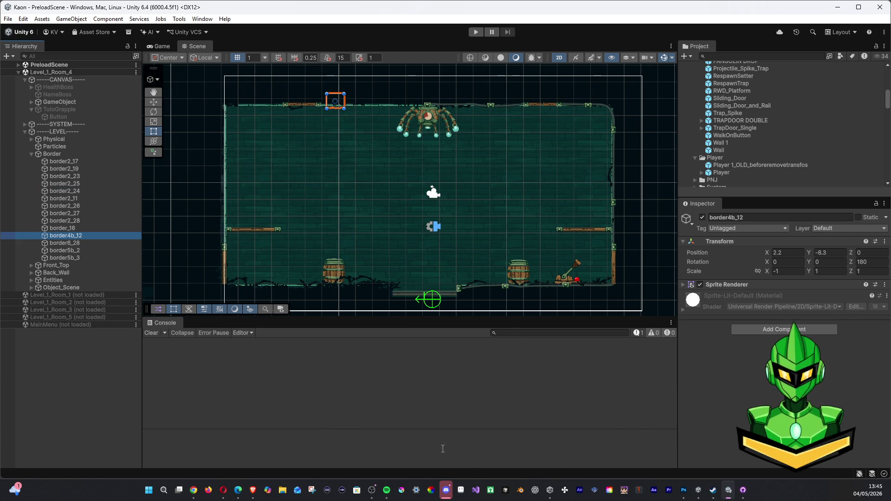
pyautogui.click(684, 490)
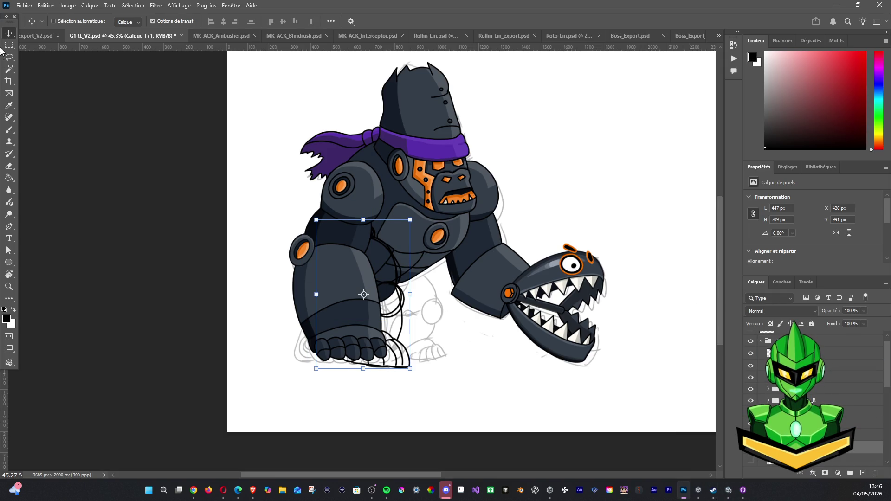
# Step: Move and tilt the line-art sketch about 6 degrees over the gorilla's arm
pyautogui.moveTo(381, 281)
pyautogui.mouseDown()
pyautogui.moveTo(335, 279)
pyautogui.moveTo(457, 292)
pyautogui.moveTo(418, 293)
pyautogui.moveTo(448, 306)
pyautogui.mouseUp()
pyautogui.moveTo(488, 398)
pyautogui.mouseDown()
pyautogui.moveTo(505, 356)
pyautogui.moveTo(417, 327)
pyautogui.moveTo(364, 331)
pyautogui.moveTo(350, 383)
pyautogui.mouseUp()
pyautogui.moveTo(336, 311)
pyautogui.mouseDown()
pyautogui.moveTo(346, 279)
pyautogui.moveTo(368, 270)
pyautogui.moveTo(383, 272)
pyautogui.moveTo(364, 278)
pyautogui.moveTo(341, 325)
pyautogui.moveTo(304, 320)
pyautogui.moveTo(494, 329)
pyautogui.moveTo(467, 321)
pyautogui.mouseUp()
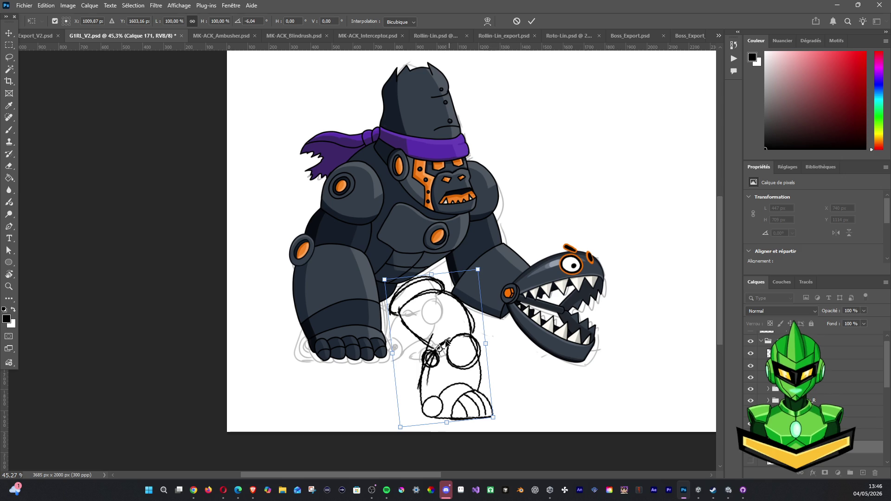
pyautogui.click(531, 22)
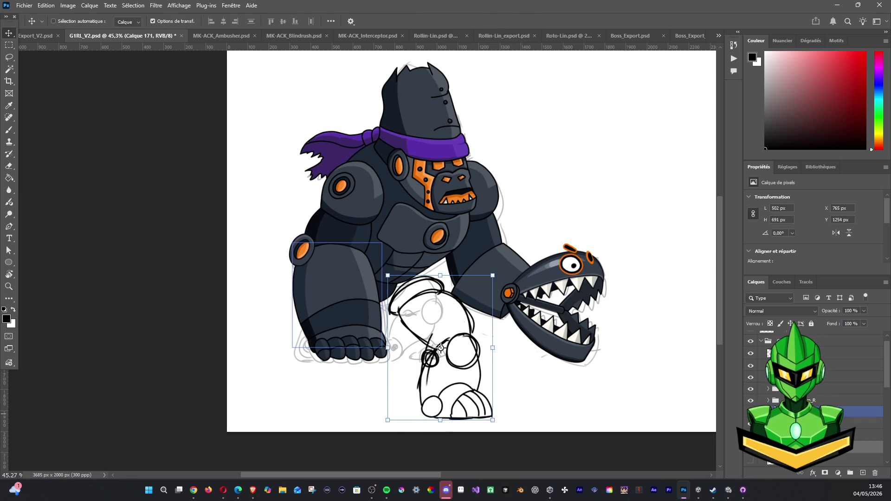
# Step: Hide the front limb layer, set the sketch under the body at 72% opacity, add a layer
pyautogui.click(750, 400)
pyautogui.moveTo(471, 378)
pyautogui.mouseDown()
pyautogui.moveTo(418, 357)
pyautogui.moveTo(381, 381)
pyautogui.moveTo(375, 320)
pyautogui.moveTo(402, 346)
pyautogui.moveTo(399, 389)
pyautogui.moveTo(288, 390)
pyautogui.moveTo(395, 349)
pyautogui.moveTo(514, 432)
pyautogui.moveTo(387, 349)
pyautogui.moveTo(407, 362)
pyautogui.moveTo(393, 339)
pyautogui.moveTo(388, 352)
pyautogui.mouseUp()
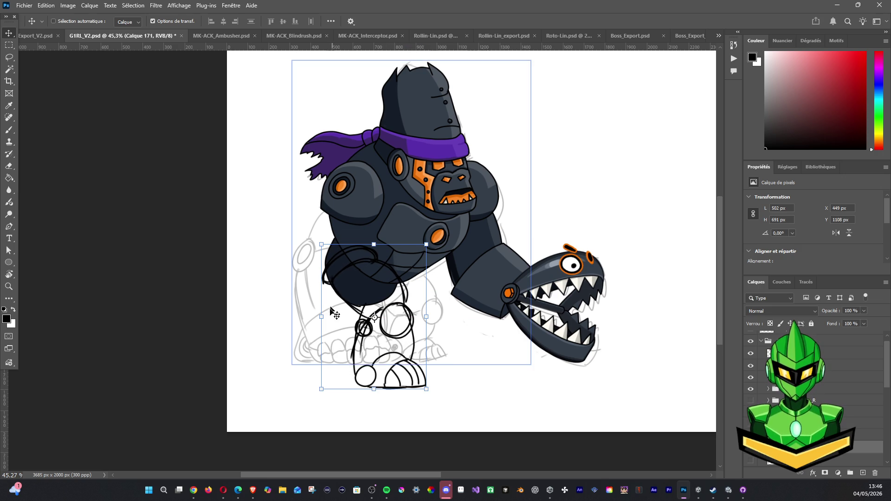
pyautogui.moveTo(864, 311)
pyautogui.mouseDown()
pyautogui.moveTo(837, 322)
pyautogui.moveTo(853, 321)
pyautogui.mouseUp()
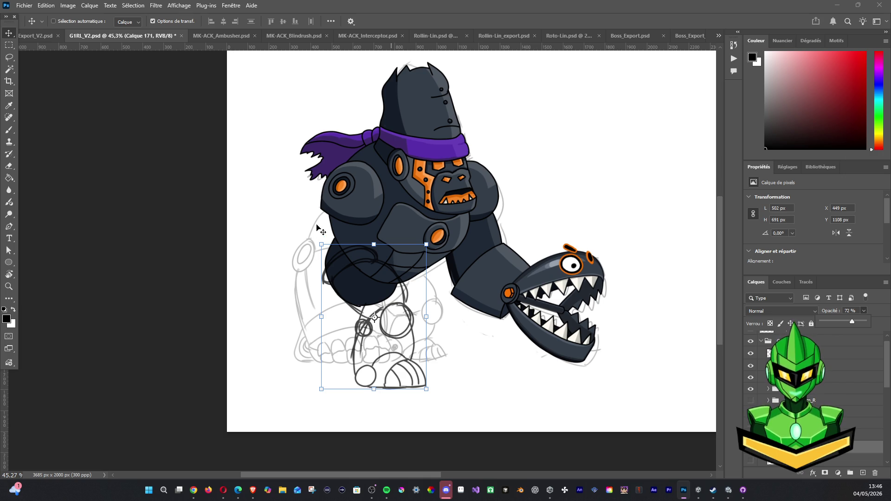
pyautogui.press('Return')
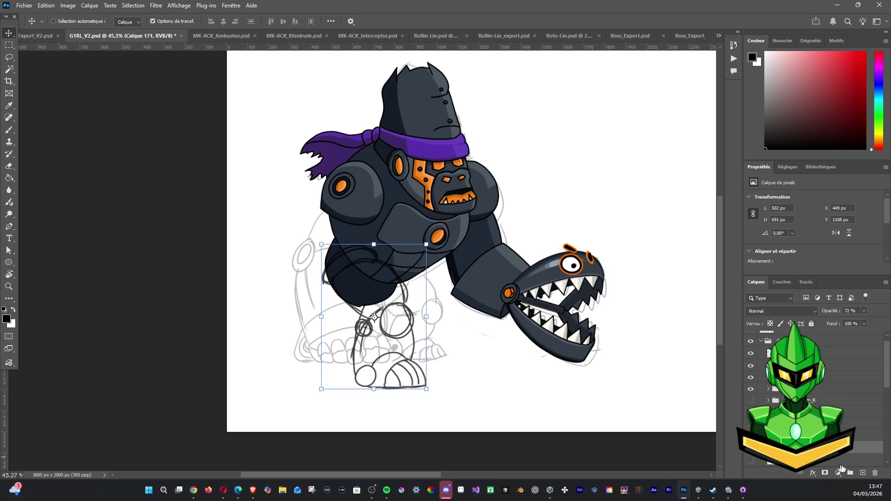
pyautogui.click(863, 473)
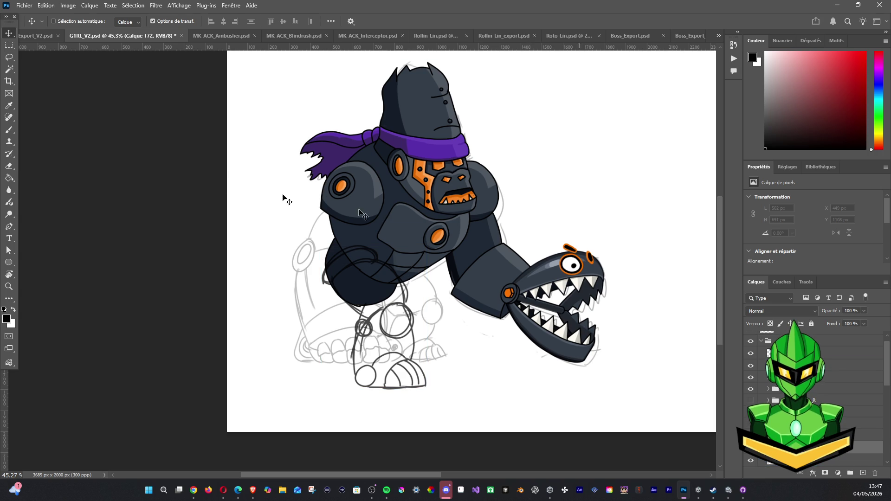
# Step: Try belly outline brush strokes and undo them, then show the left-arm layer group
pyautogui.click(9, 130)
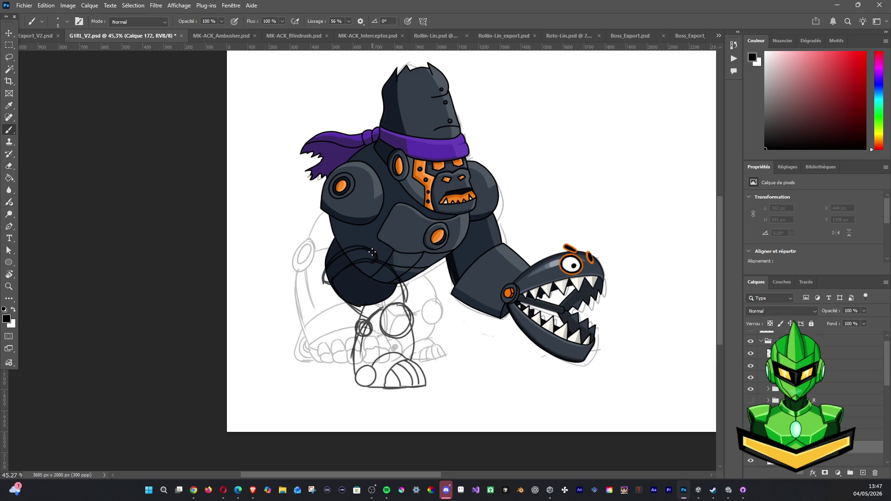
pyautogui.hotkey('ctrl', 'z')
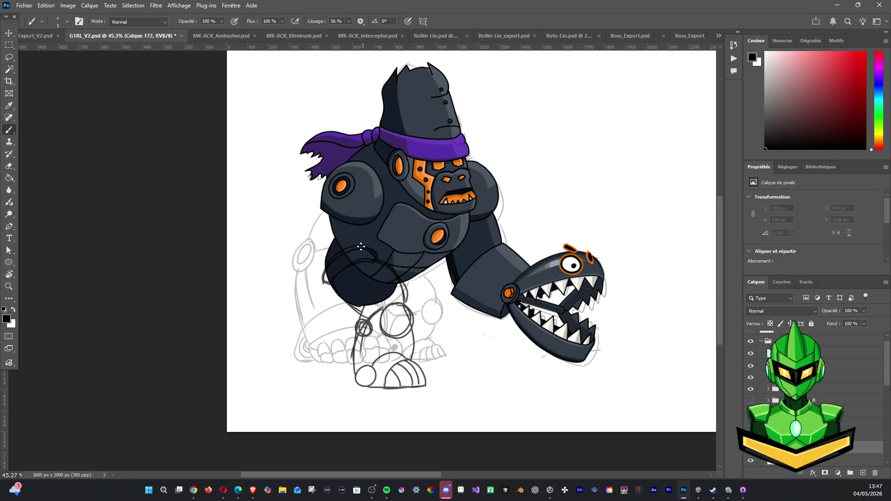
pyautogui.moveTo(324, 275)
pyautogui.mouseDown()
pyautogui.moveTo(322, 285)
pyautogui.moveTo(372, 255)
pyautogui.mouseUp()
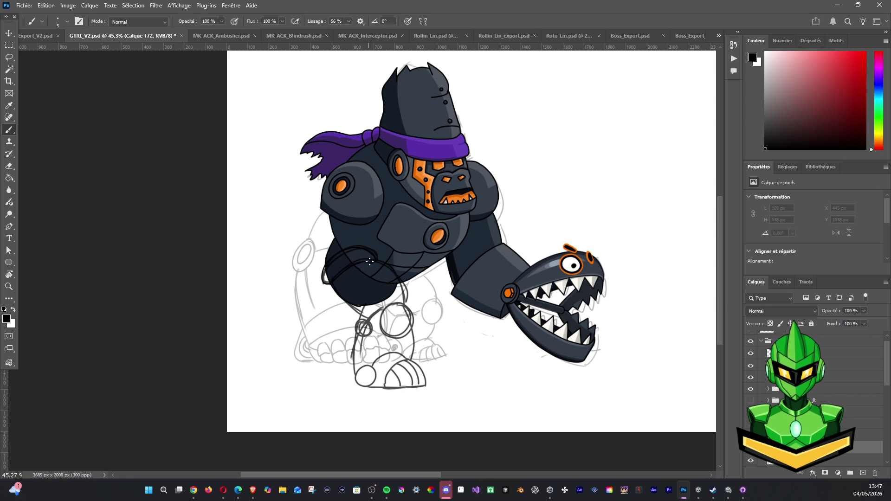
pyautogui.moveTo(339, 291); pyautogui.dragTo(367, 308)
pyautogui.moveTo(373, 263); pyautogui.dragTo(403, 305)
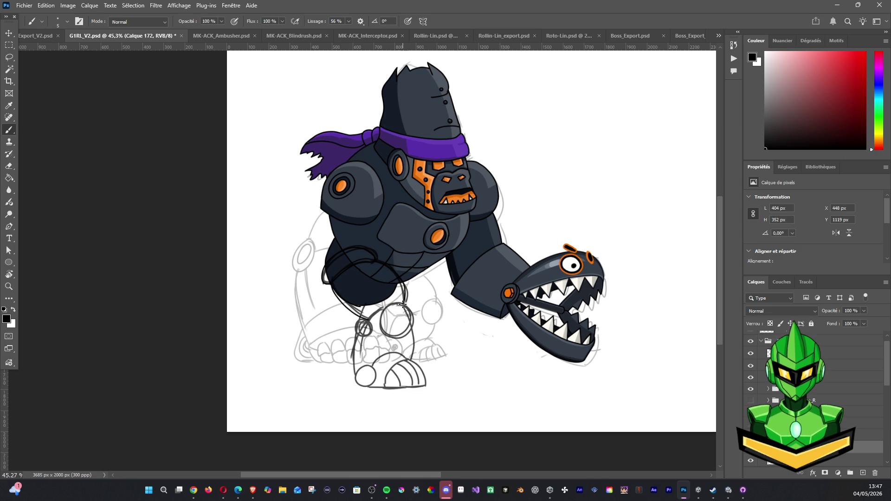
pyautogui.hotkey('ctrl', 'z')
pyautogui.hotkey('ctrl', 'z')
pyautogui.hotkey('ctrl', 'z')
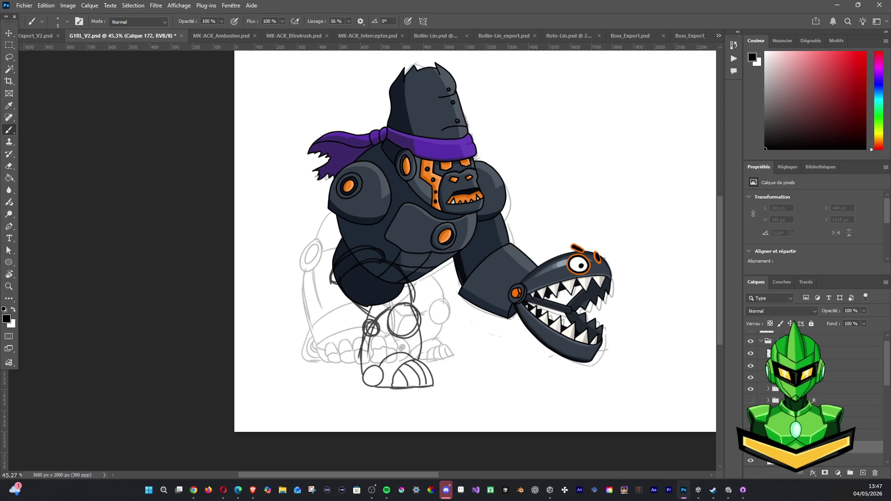
pyautogui.click(750, 400)
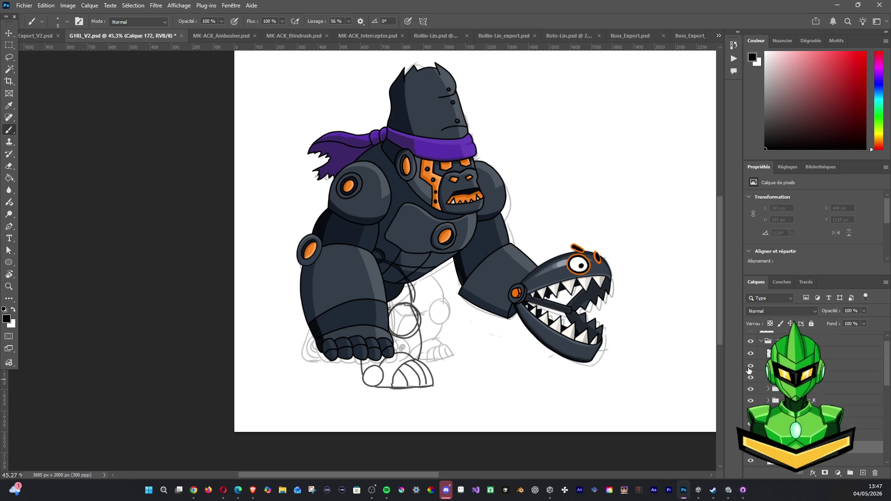
pyautogui.scroll(-5, 817, 395)
# Step: Make the Body layer semi-transparent at 26% and hide the dark left arm
pyautogui.click(826, 420)
pyautogui.moveTo(864, 311); pyautogui.dragTo(833, 322)
pyautogui.scroll(5, 887, 379)
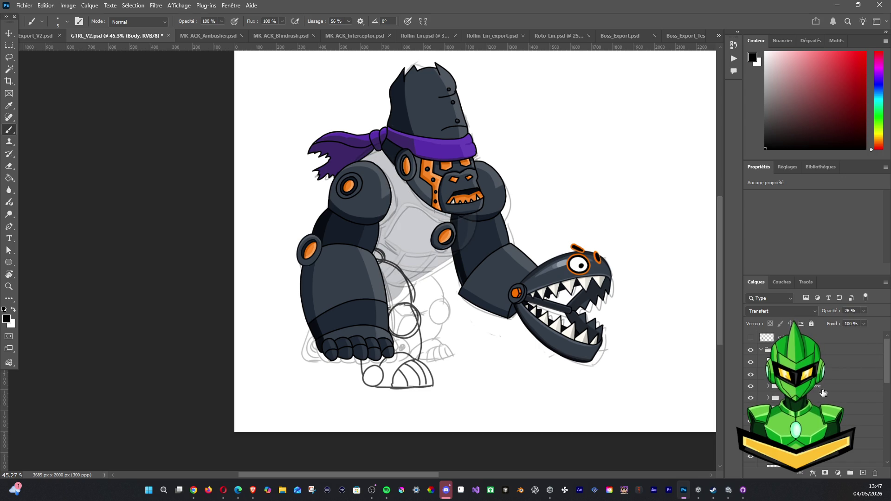
pyautogui.click(836, 374)
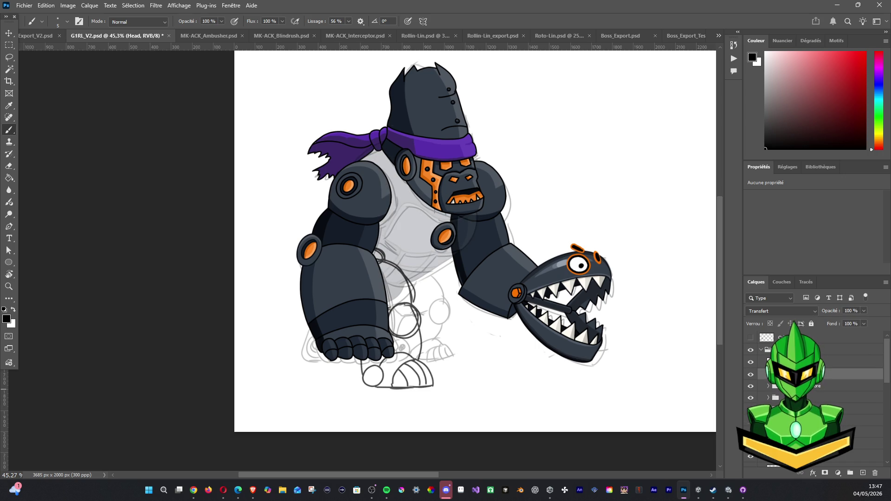
pyautogui.hotkey('ctrl', ',')
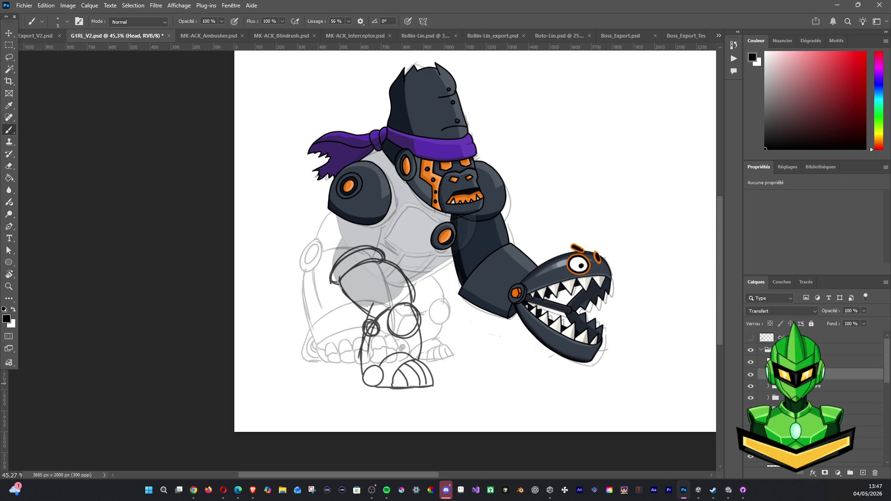
# Step: Lower the opacity of the leg sketch layer Calque 171
pyautogui.click(836, 362)
pyautogui.scroll(-1, 835, 362)
pyautogui.scroll(-3, 863, 372)
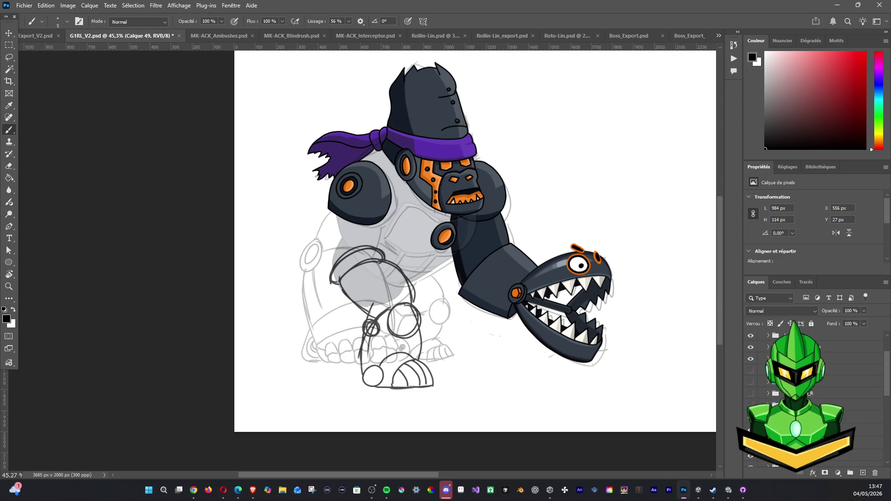
pyautogui.click(868, 431)
pyautogui.click(864, 311)
pyautogui.moveTo(859, 319); pyautogui.dragTo(860, 321)
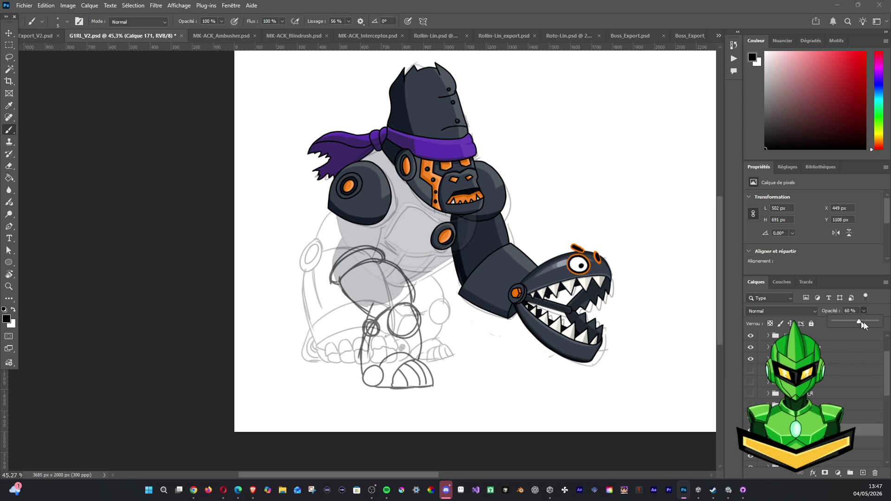
# Step: Check the dark leg sketch's visibility and hide the light grey robot sketch
pyautogui.scroll(-3, 817, 372)
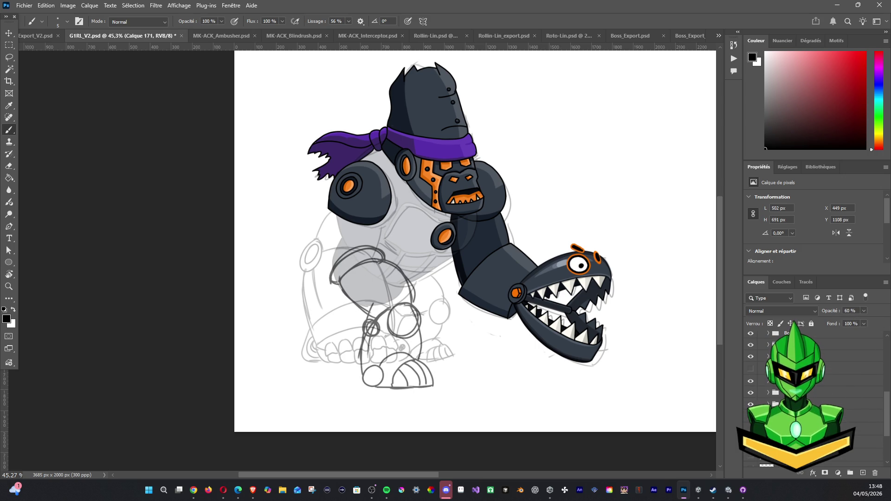
pyautogui.scroll(-5, 817, 371)
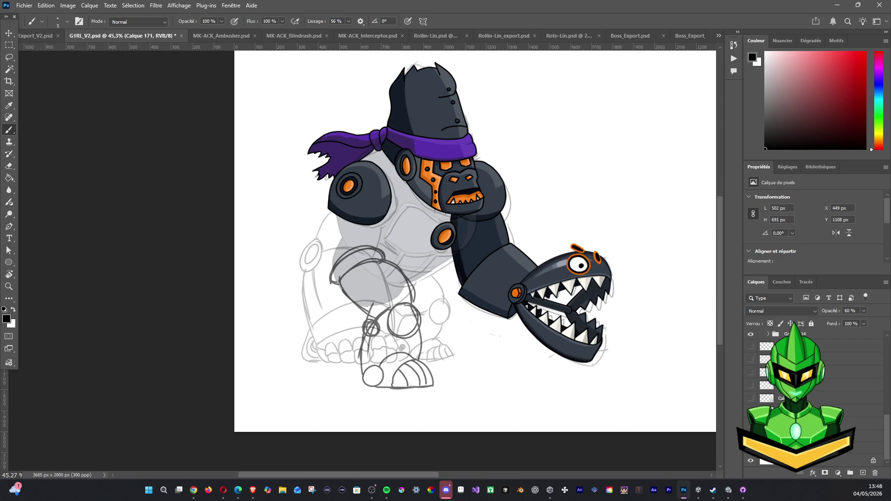
pyautogui.scroll(3, 817, 395)
pyautogui.scroll(3, 817, 371)
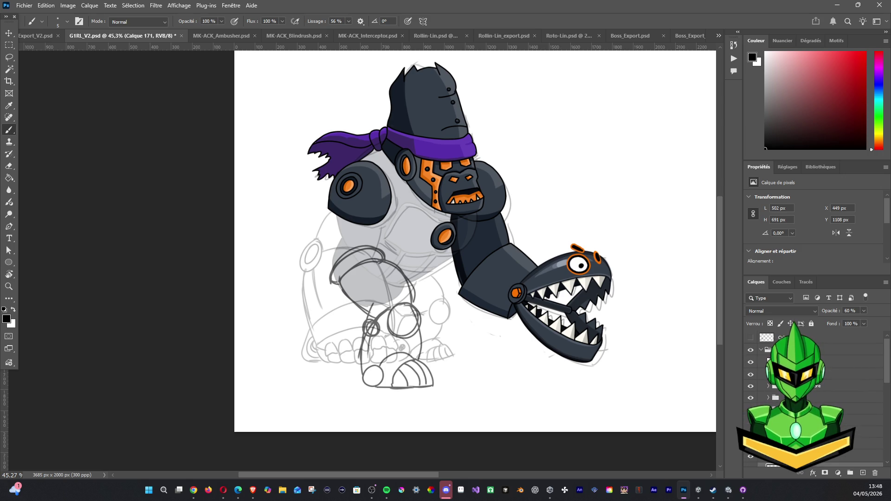
pyautogui.click(748, 420)
pyautogui.click(749, 420)
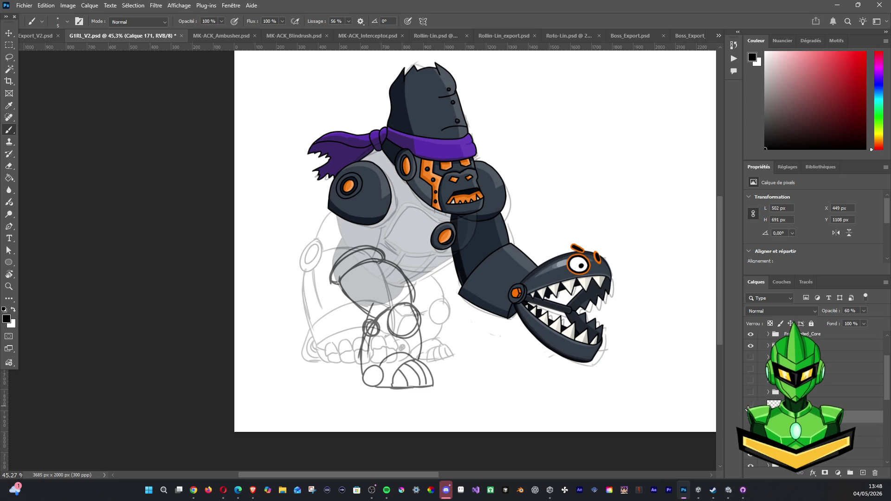
pyautogui.scroll(-3, 749, 408)
pyautogui.scroll(-3, 748, 409)
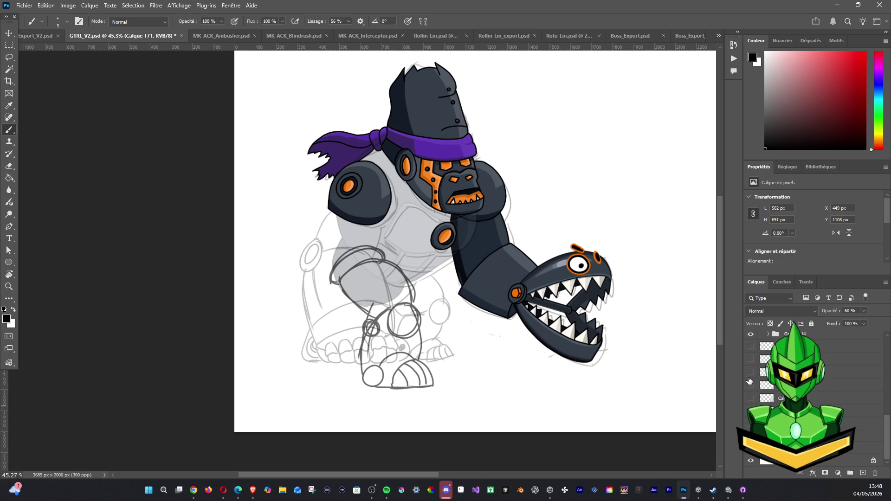
pyautogui.click(750, 357)
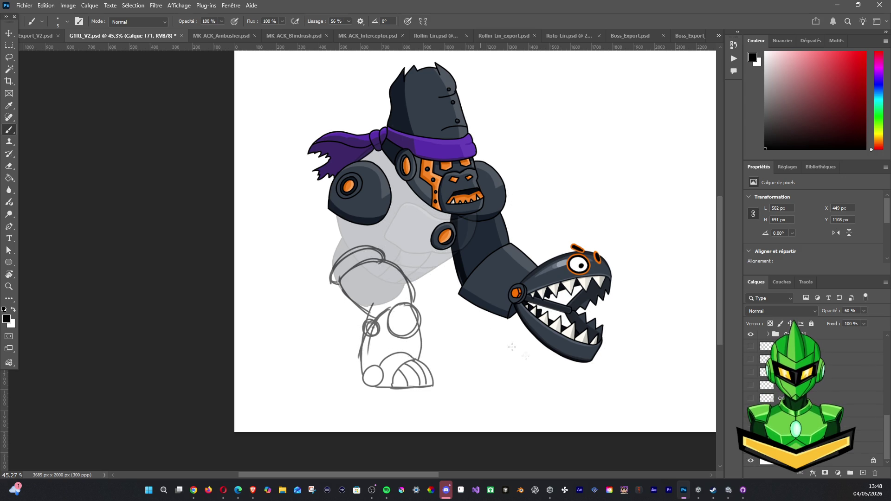
# Step: Add a new empty layer above the leg sketch and ink the lower leg's left edge
pyautogui.scroll(2, 883, 415)
pyautogui.scroll(2, 883, 415)
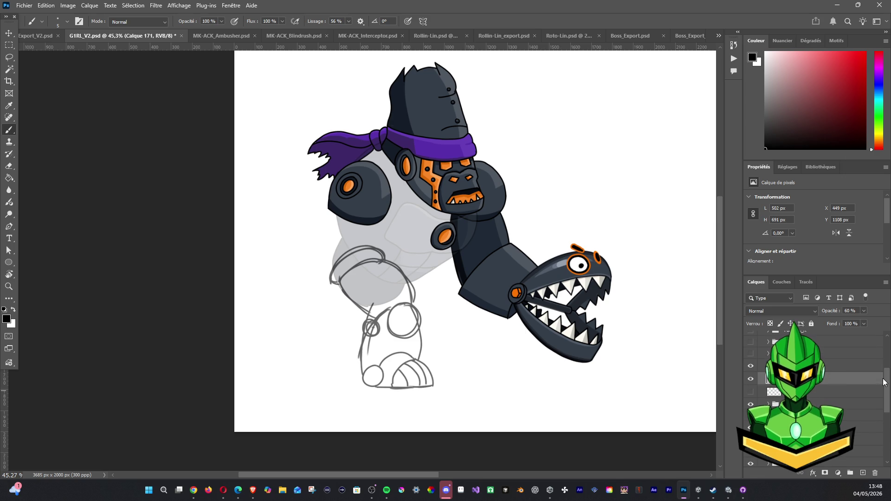
pyautogui.click(751, 380)
pyautogui.click(751, 380)
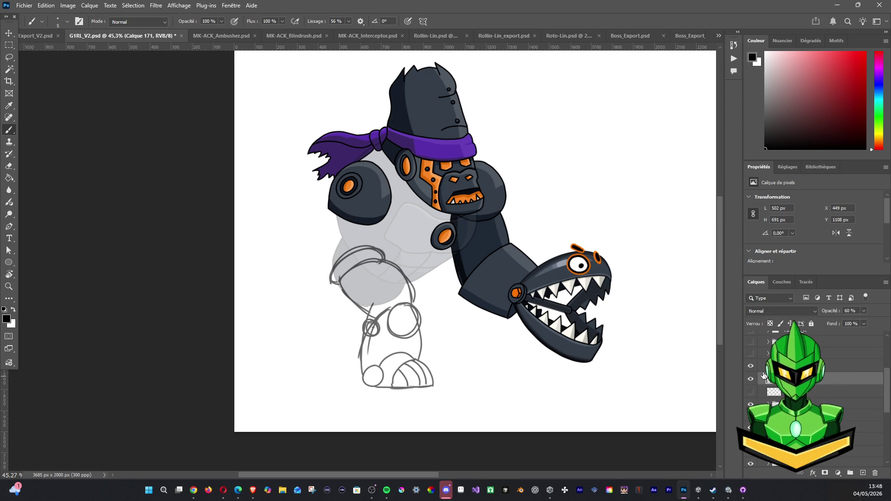
pyautogui.hotkey('ctrl', 'shift', 'alt', 'n')
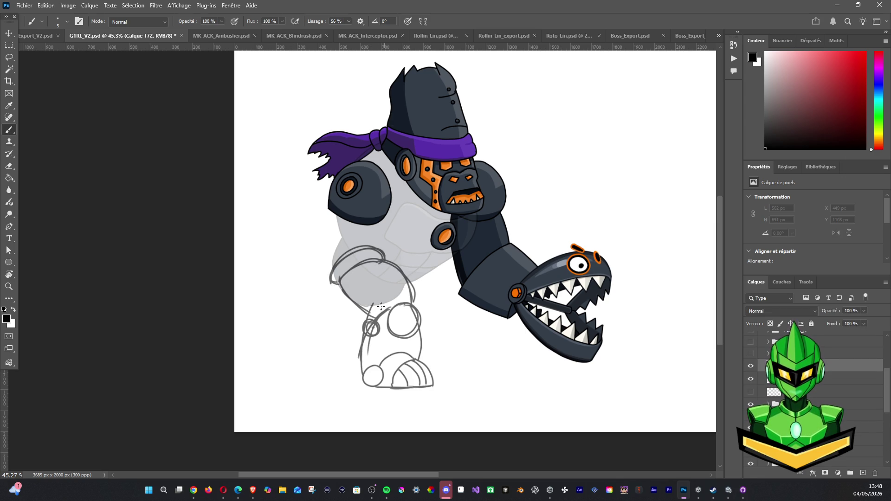
pyautogui.moveTo(378, 305)
pyautogui.mouseDown()
pyautogui.moveTo(356, 338)
pyautogui.moveTo(349, 376)
pyautogui.mouseUp()
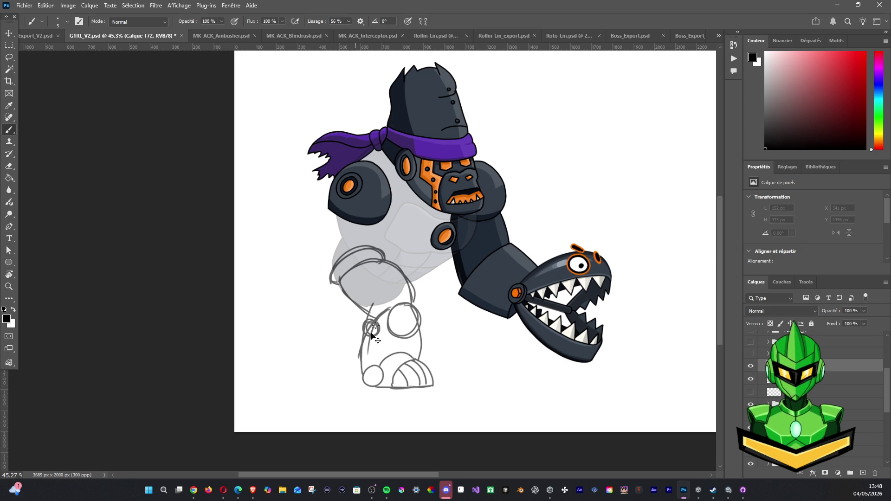
# Step: Ink the lower leg's left edge and the straight flat base of the foot
pyautogui.moveTo(381, 306)
pyautogui.mouseDown()
pyautogui.moveTo(360, 341)
pyautogui.moveTo(353, 391)
pyautogui.mouseUp()
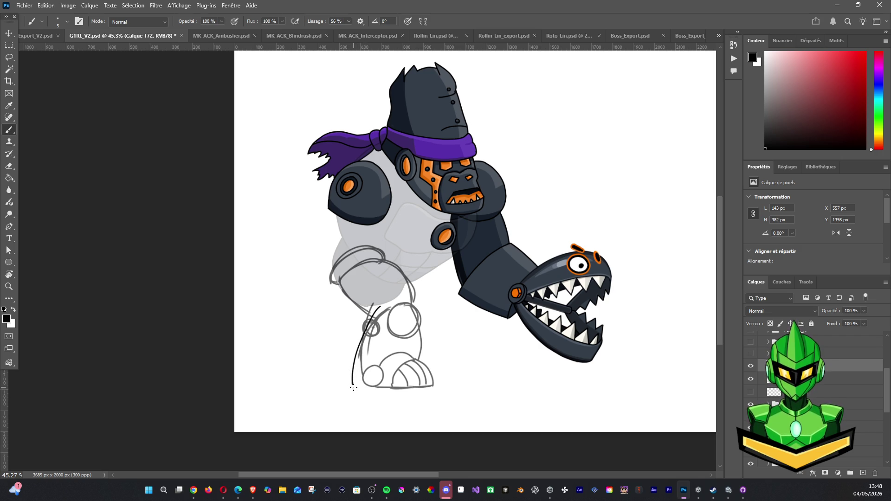
pyautogui.moveTo(352, 390); pyautogui.dragTo(356, 391)
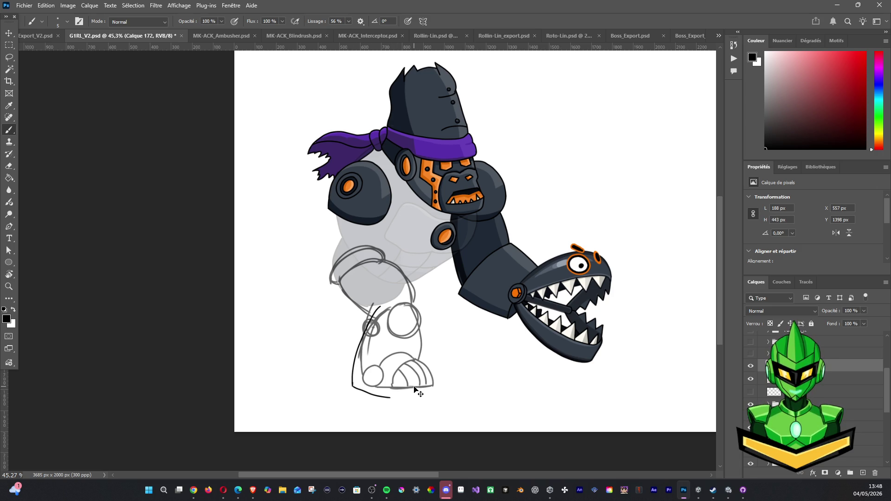
pyautogui.moveTo(356, 387); pyautogui.dragTo(396, 389)
pyautogui.hotkey('ctrl', 'z')
pyautogui.moveTo(354, 387); pyautogui.dragTo(430, 387)
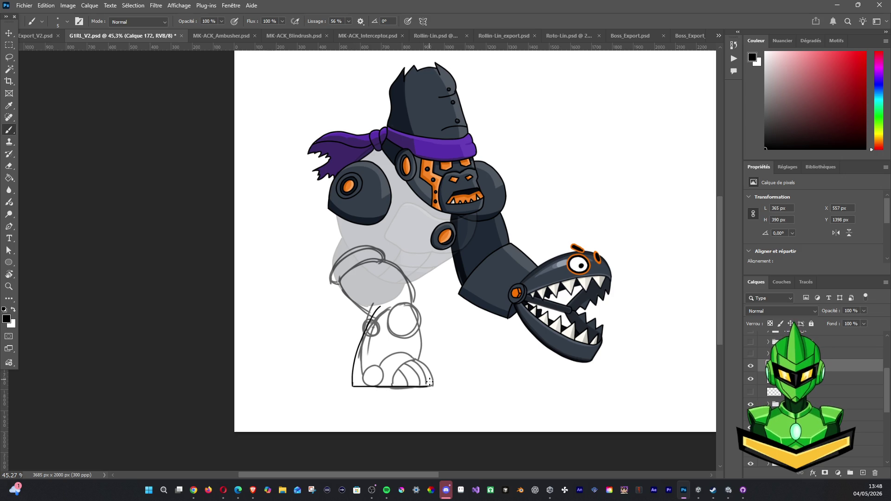
# Step: Ink the foot dome's right curve and curved stripes inside it
pyautogui.moveTo(413, 355); pyautogui.dragTo(432, 386)
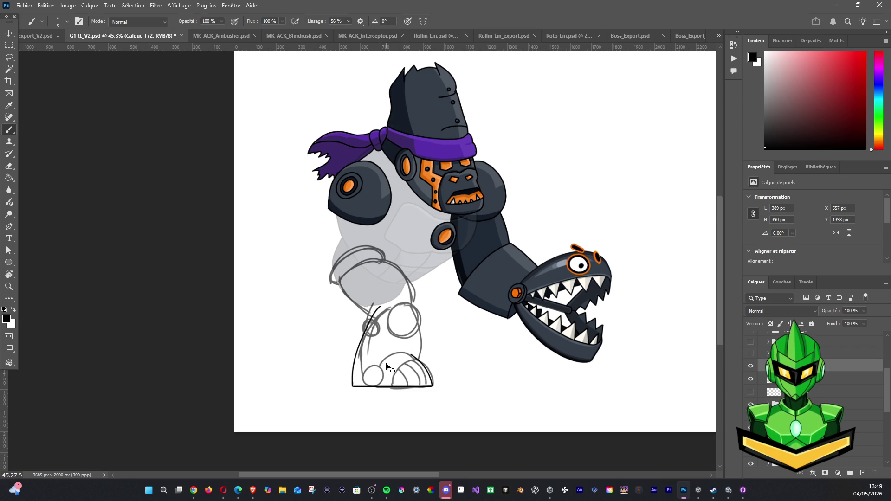
pyautogui.hotkey('ctrl', 'z')
pyautogui.hotkey('ctrl', 'z')
pyautogui.moveTo(384, 360)
pyautogui.mouseDown()
pyautogui.moveTo(408, 352)
pyautogui.moveTo(434, 387)
pyautogui.mouseUp()
pyautogui.moveTo(413, 357)
pyautogui.mouseDown()
pyautogui.moveTo(385, 387)
pyautogui.moveTo(397, 378)
pyautogui.moveTo(399, 387)
pyautogui.moveTo(420, 379)
pyautogui.moveTo(421, 387)
pyautogui.mouseUp()
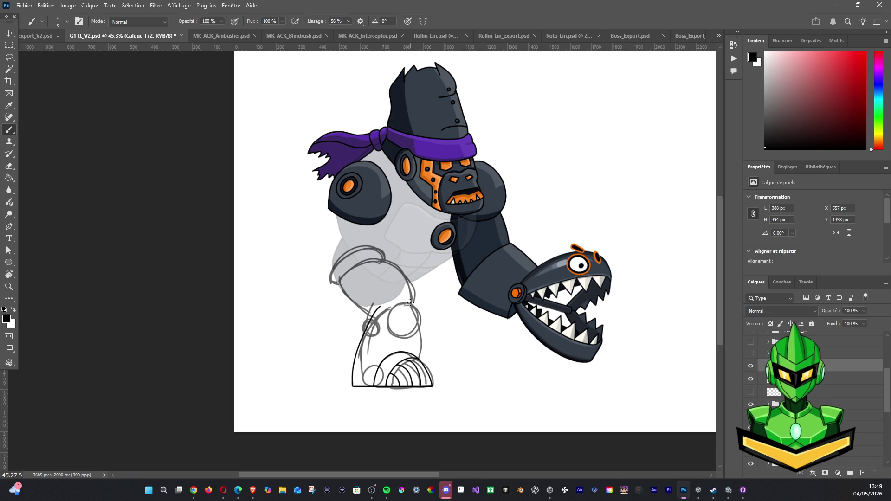
# Step: Ink around the big knee circle, join it to the upper leg, then hide the line-art to compare
pyautogui.hotkey('ctrl', 'z')
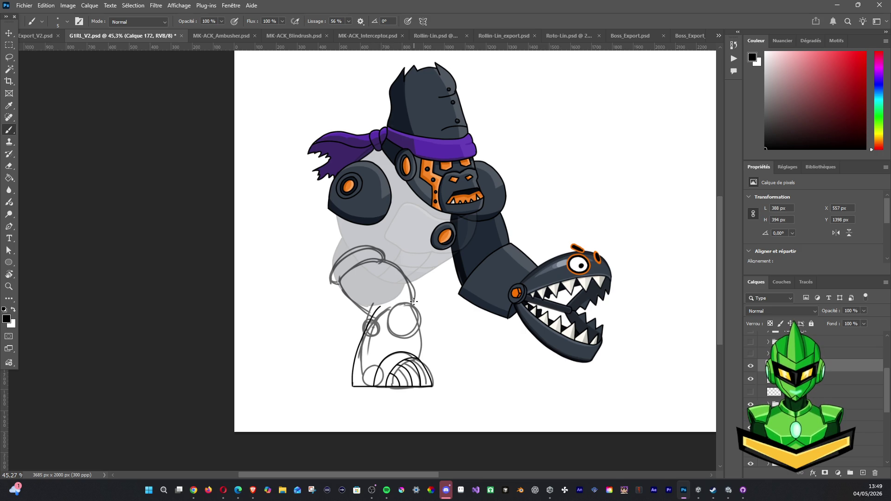
pyautogui.moveTo(388, 307)
pyautogui.mouseDown()
pyautogui.moveTo(387, 331)
pyautogui.moveTo(409, 337)
pyautogui.moveTo(422, 309)
pyautogui.moveTo(409, 301)
pyautogui.moveTo(388, 311)
pyautogui.moveTo(402, 338)
pyautogui.moveTo(424, 318)
pyautogui.moveTo(417, 305)
pyautogui.moveTo(406, 301)
pyautogui.moveTo(422, 364)
pyautogui.mouseUp()
pyautogui.hotkey('ctrl', 'z')
pyautogui.hotkey('ctrl', 'z')
pyautogui.moveTo(380, 307)
pyautogui.mouseDown()
pyautogui.moveTo(404, 301)
pyautogui.moveTo(380, 305)
pyautogui.mouseUp()
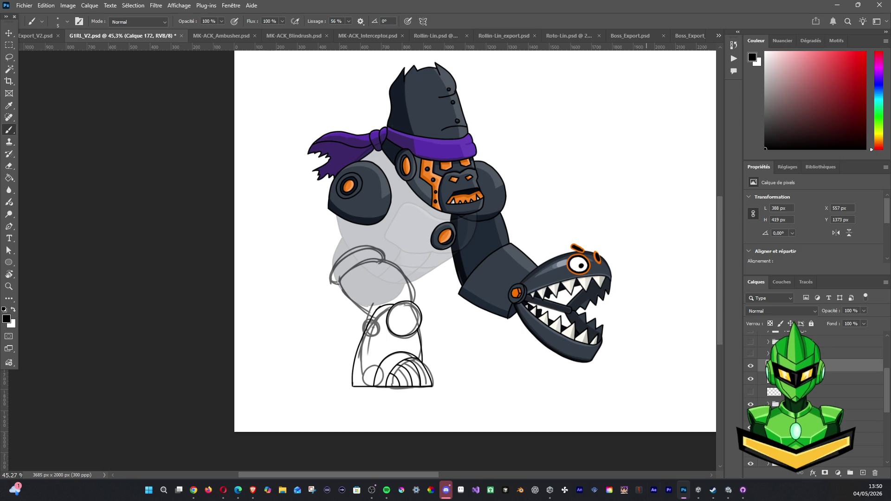
pyautogui.click(751, 368)
# Step: Toggle the leg line-art and lower-body sketch layers off and on to compare them
pyautogui.click(749, 369)
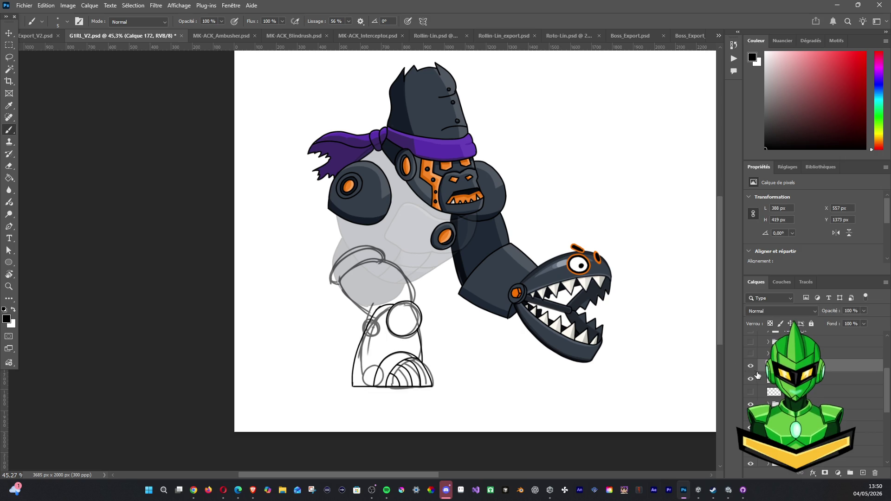
pyautogui.click(756, 369)
pyautogui.click(756, 369)
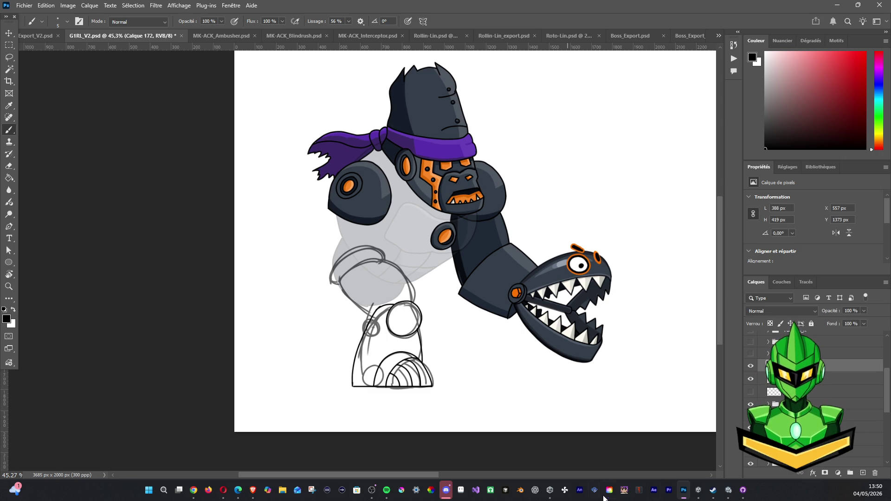
pyautogui.click(751, 366)
pyautogui.click(751, 366)
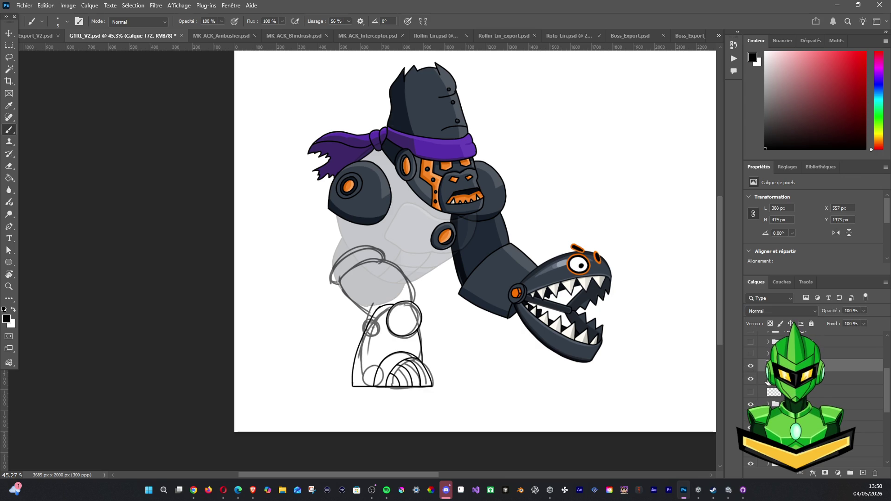
pyautogui.click(750, 379)
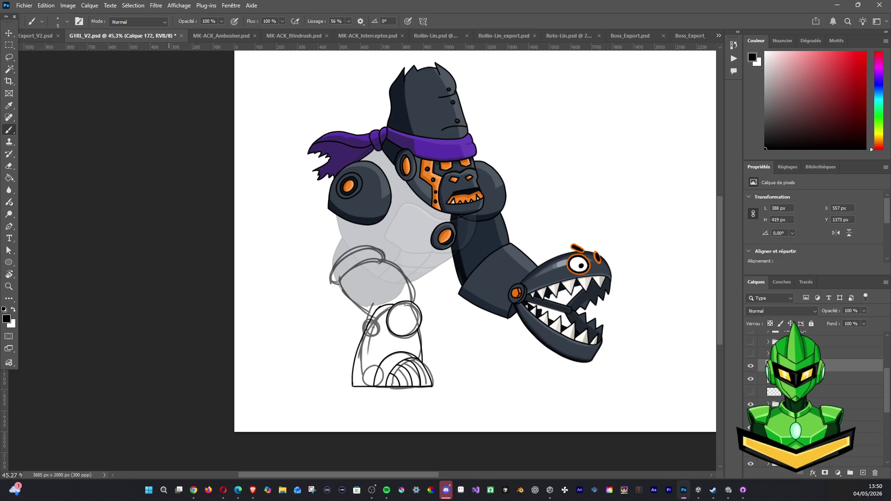
# Step: Bring up Unity Hub, move its window lower, and open the Kaon project
pyautogui.click(550, 490)
pyautogui.moveTo(677, 1)
pyautogui.mouseDown()
pyautogui.moveTo(538, 1)
pyautogui.moveTo(585, 1)
pyautogui.moveTo(509, 429)
pyautogui.moveTo(480, 110)
pyautogui.mouseUp()
pyautogui.click(418, 233)
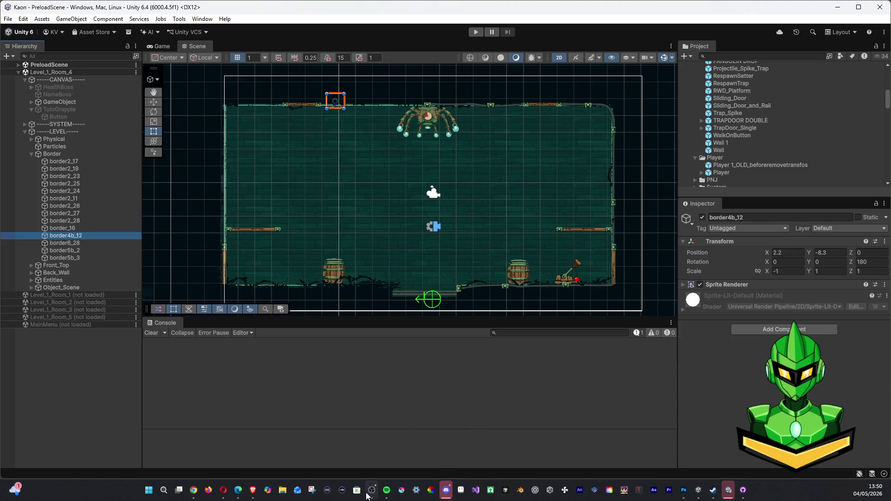
# Step: Switch from the Unity editor to GitHub Desktop
pyautogui.click(698, 490)
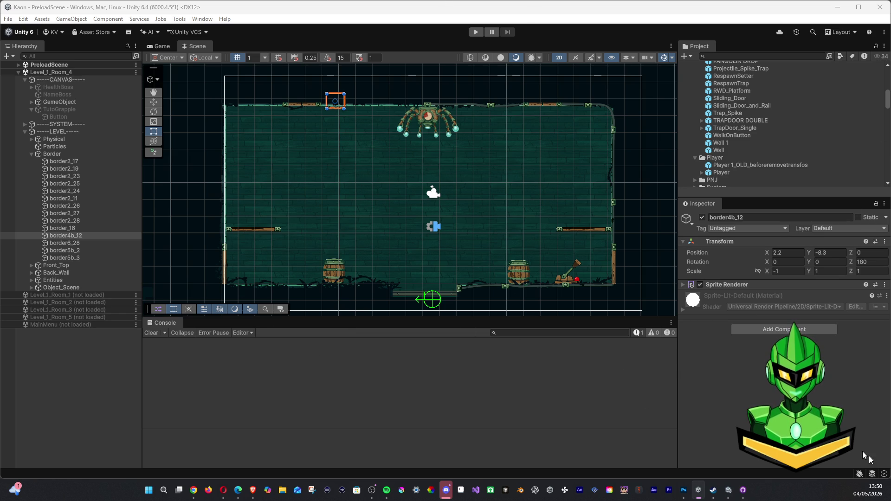
pyautogui.click(743, 490)
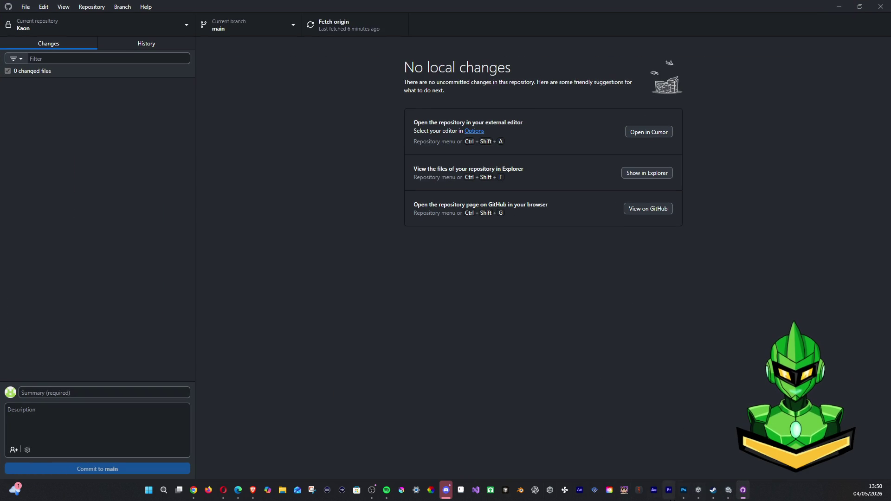
# Step: Return to the G1RL_V2 gorilla artwork in Photoshop
pyautogui.click(686, 491)
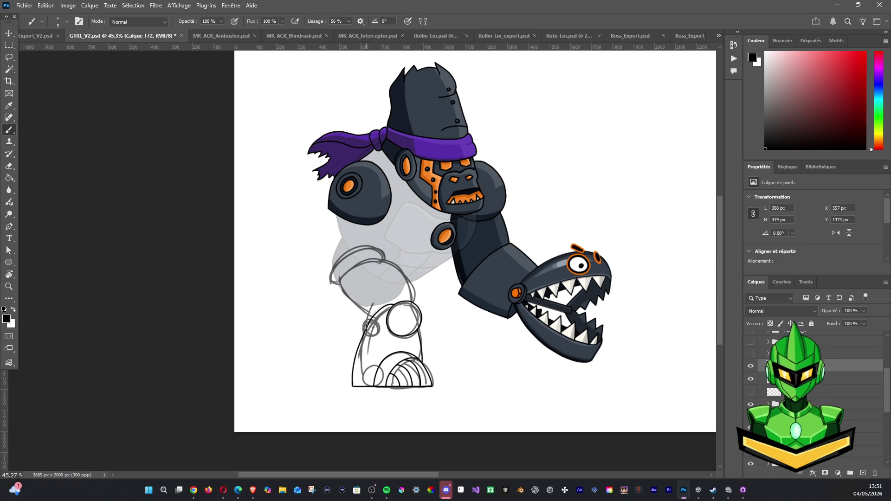
# Step: Magic Wand-select the knee circle, lower leg outline and boot arcs of the leg sketch
pyautogui.scroll(-3, 357, 312)
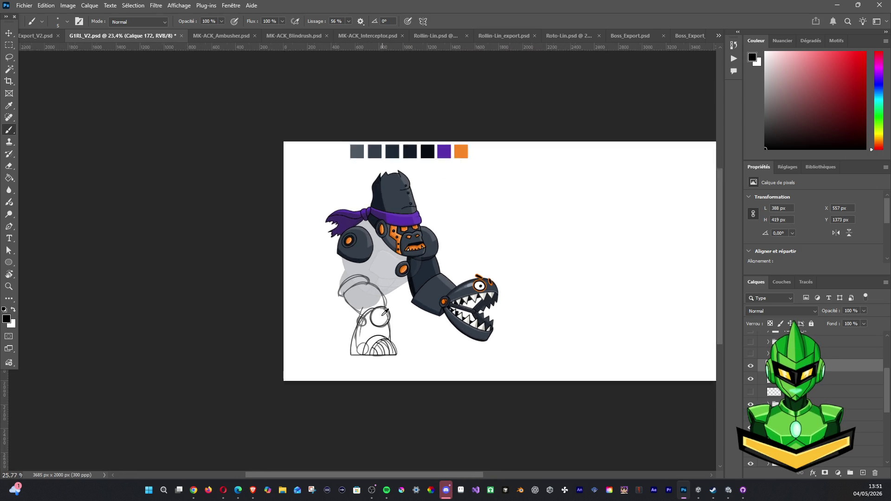
pyautogui.scroll(4, 367, 314)
pyautogui.scroll(1, 373, 314)
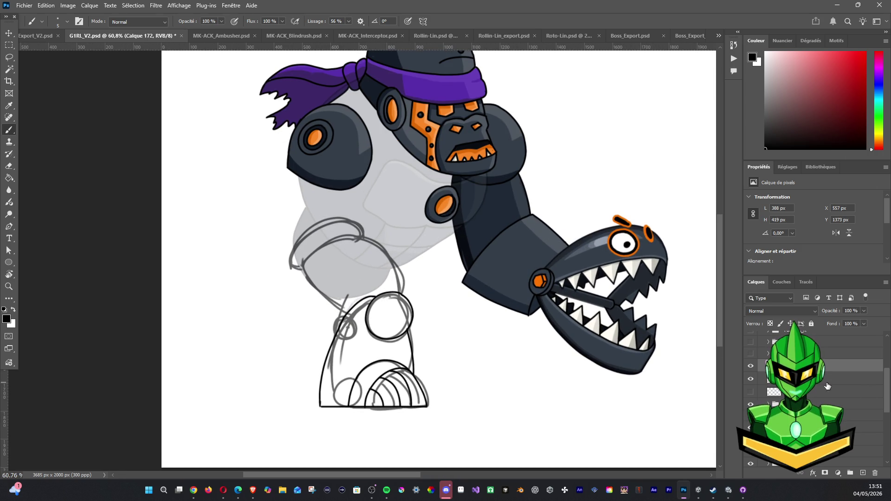
pyautogui.click(9, 69)
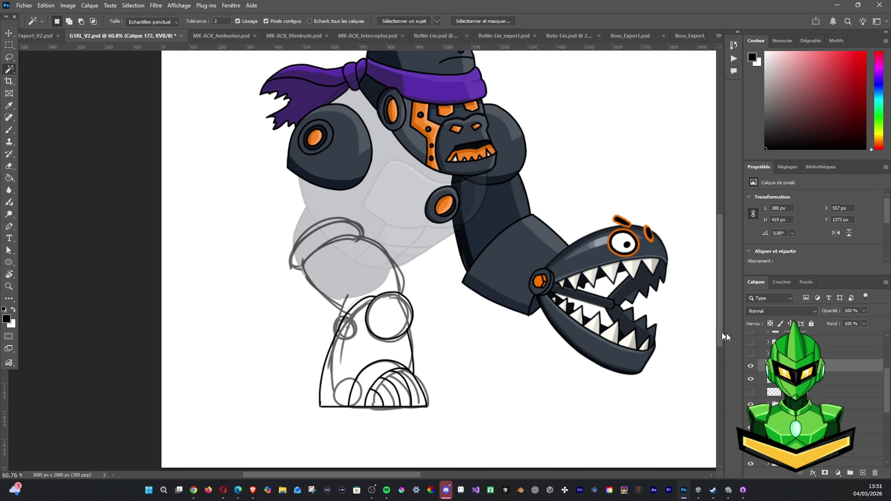
pyautogui.click(400, 324)
pyautogui.keyDown('shift'); pyautogui.click(378, 352); pyautogui.keyUp('shift')
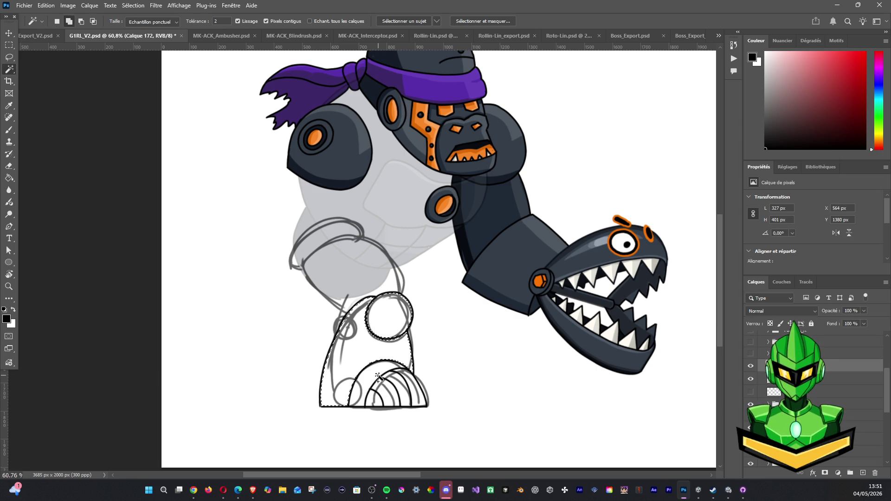
pyautogui.keyDown('shift'); pyautogui.click(408, 384); pyautogui.keyUp('shift')
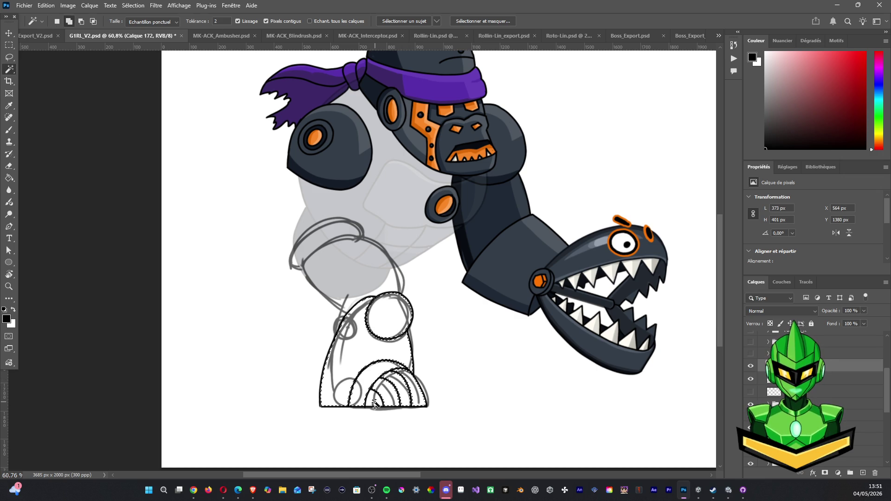
# Step: Fill the leg selection with the arm's dark blue-grey on a new layer
pyautogui.click(862, 473)
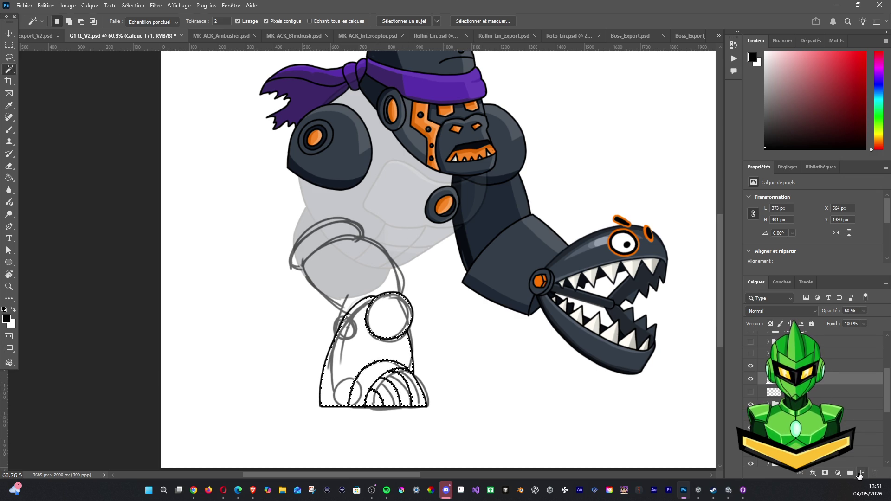
pyautogui.click(9, 130)
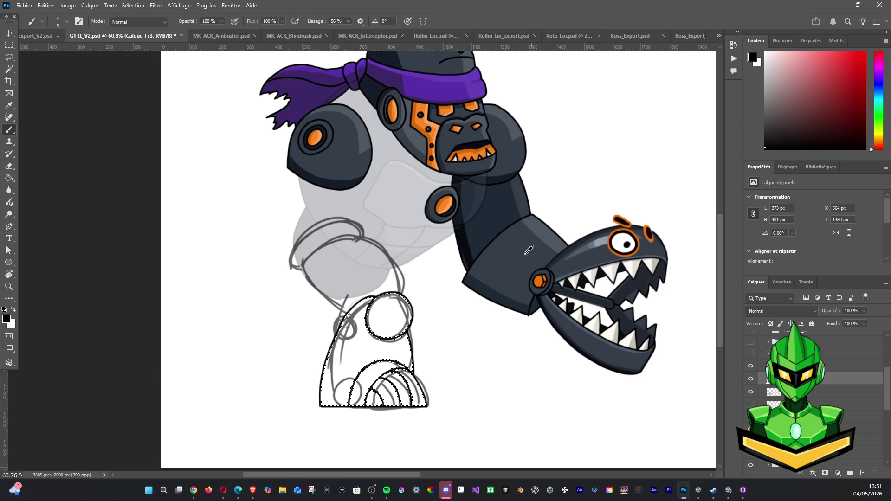
pyautogui.keyDown('alt'); pyautogui.click(515, 258); pyautogui.keyUp('alt')
pyautogui.hotkey('alt', 'BackSpace')
pyautogui.hotkey('ctrl', 'd')
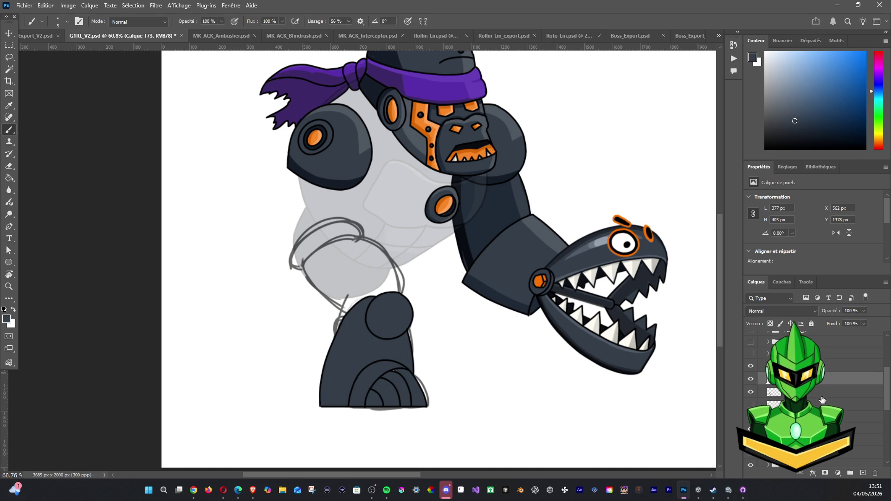
# Step: Make Calque 171 the active layer and add another empty layer above it
pyautogui.click(817, 391)
pyautogui.click(875, 379)
pyautogui.keyDown('shift'); pyautogui.click(875, 366); pyautogui.keyUp('shift')
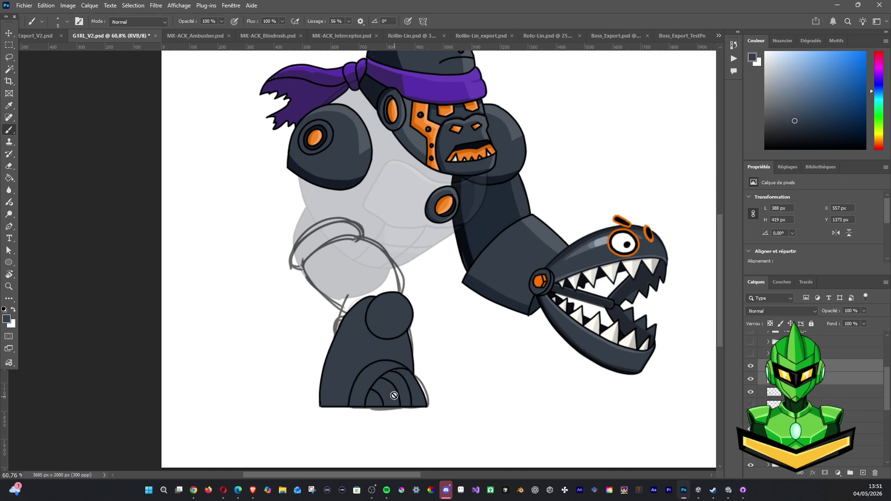
pyautogui.click(863, 378)
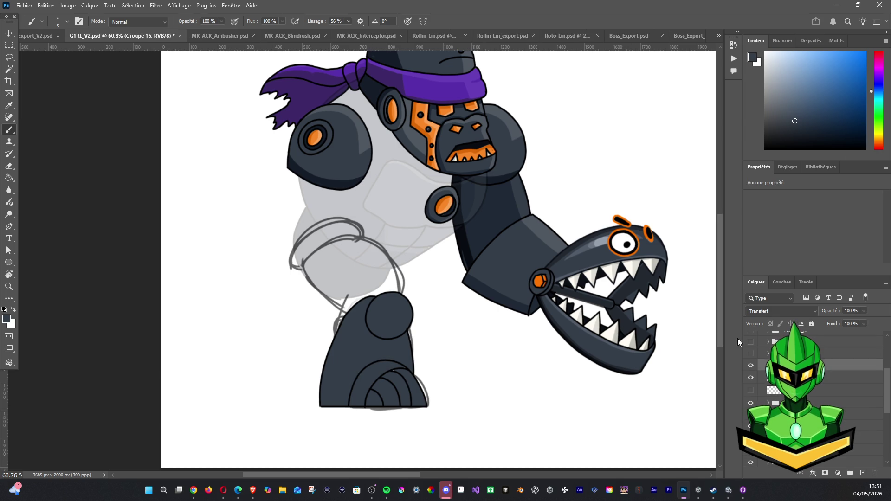
pyautogui.click(863, 473)
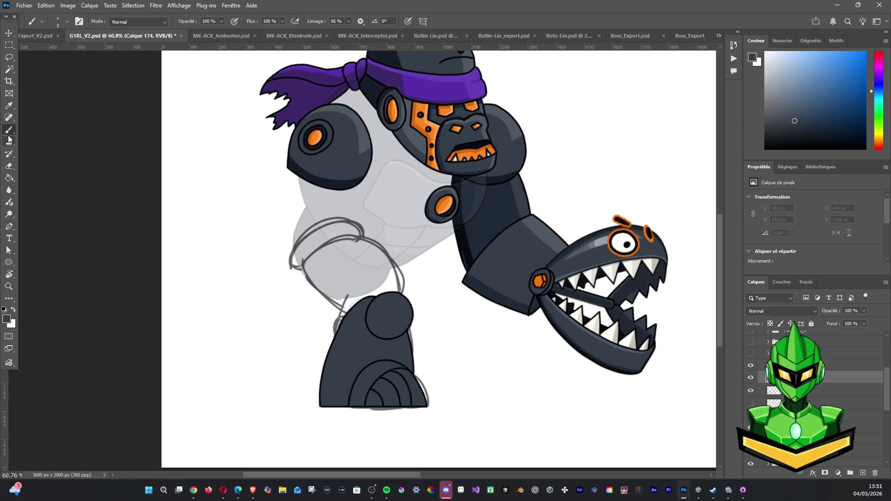
# Step: Redraw the thigh loop with black brush outlines and Magic Wand-select its interior
pyautogui.moveTo(302, 270); pyautogui.dragTo(356, 321)
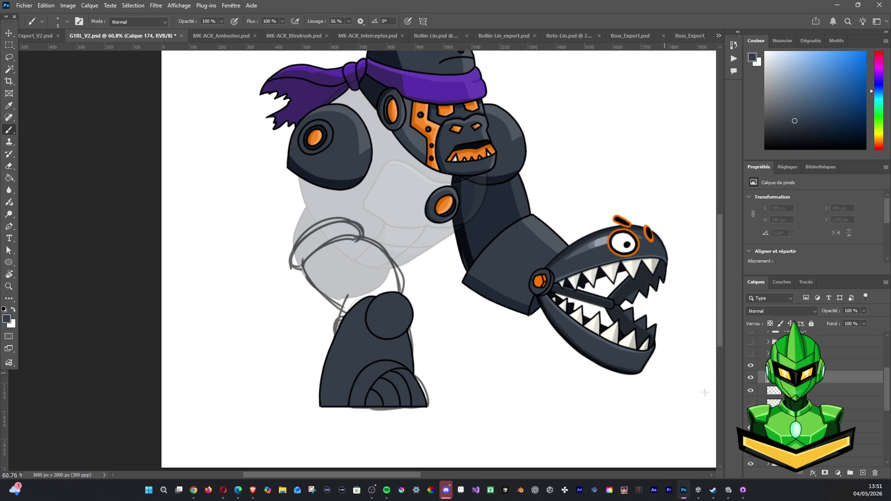
pyautogui.click(4, 309)
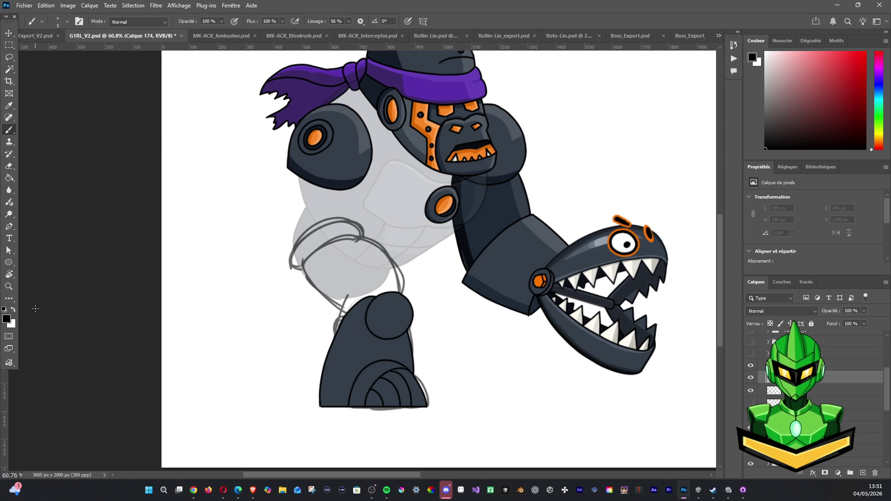
pyautogui.moveTo(304, 265)
pyautogui.mouseDown()
pyautogui.moveTo(318, 302)
pyautogui.moveTo(340, 322)
pyautogui.mouseUp()
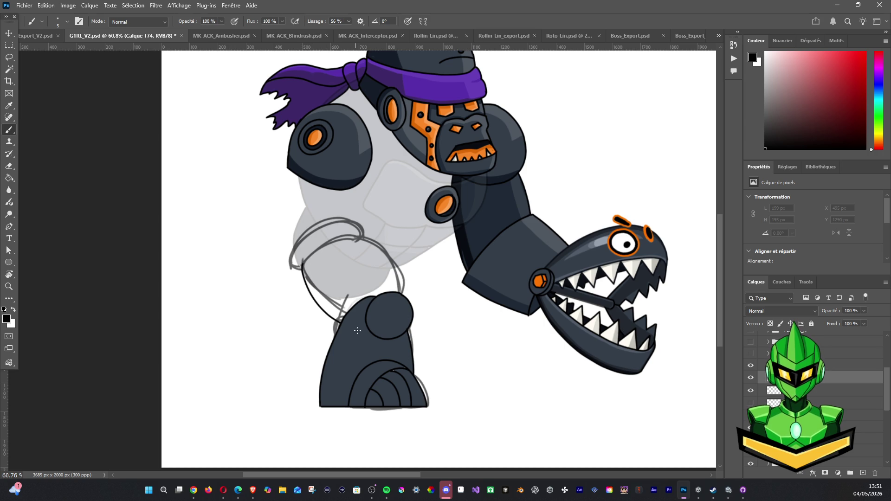
pyautogui.moveTo(377, 242)
pyautogui.mouseDown()
pyautogui.moveTo(401, 282)
pyautogui.moveTo(401, 308)
pyautogui.mouseUp()
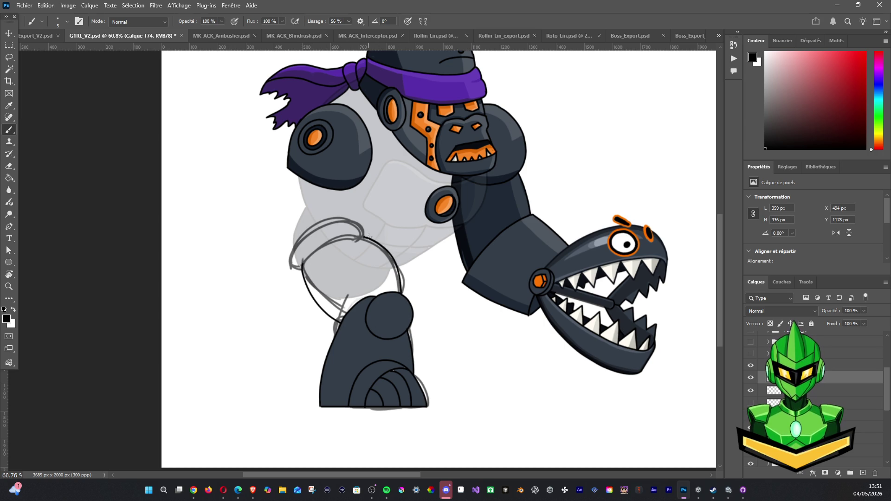
pyautogui.moveTo(364, 238)
pyautogui.mouseDown()
pyautogui.moveTo(344, 237)
pyautogui.moveTo(306, 257)
pyautogui.mouseUp()
pyautogui.moveTo(294, 247)
pyautogui.mouseDown()
pyautogui.moveTo(343, 221)
pyautogui.moveTo(366, 236)
pyautogui.mouseUp()
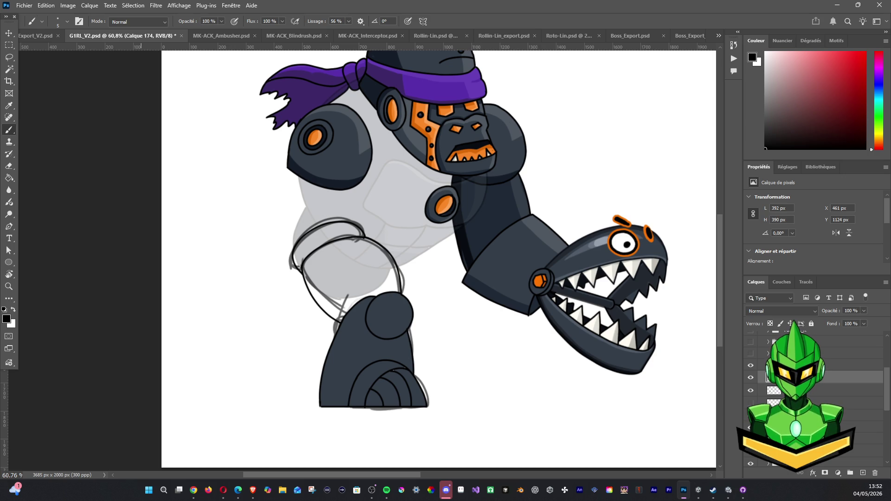
pyautogui.click(9, 70)
pyautogui.click(332, 233)
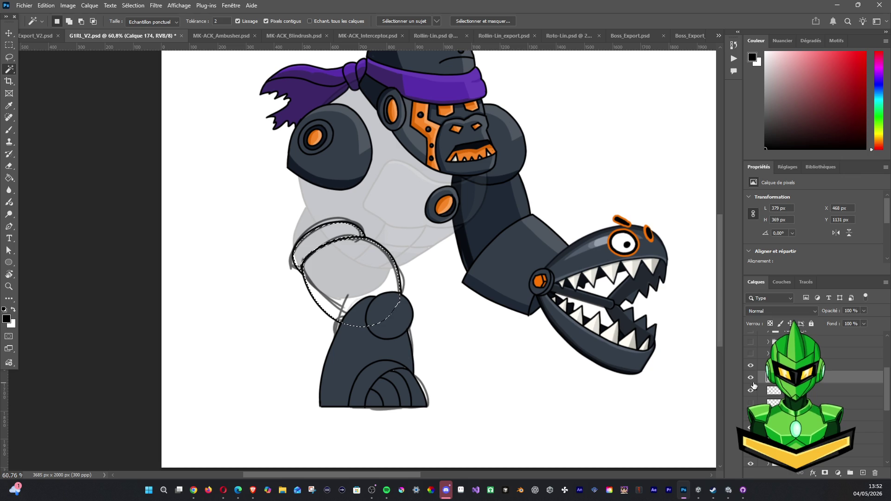
# Step: Fill the thigh selection with the leg's dark blue-grey on new layer Calque 175
pyautogui.click(757, 390)
pyautogui.click(862, 473)
pyautogui.press('b')
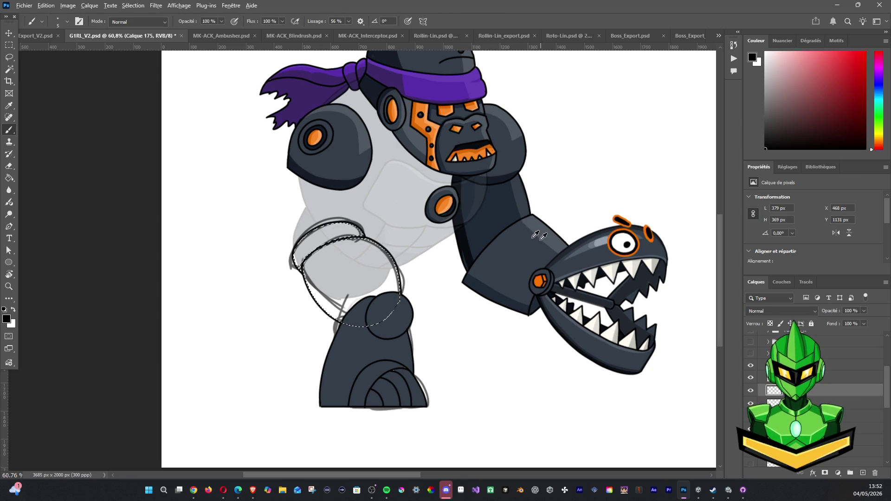
pyautogui.keyDown('alt'); pyautogui.click(362, 335); pyautogui.keyUp('alt')
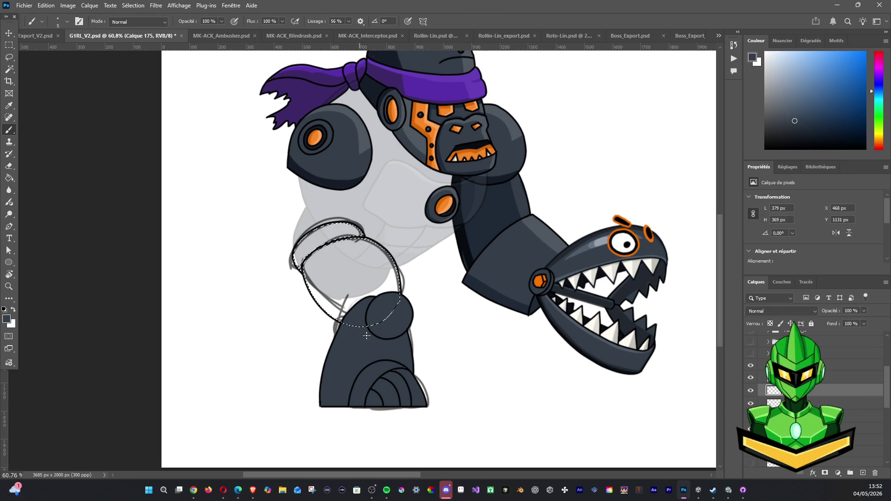
pyautogui.hotkey('alt', 'BackSpace')
pyautogui.hotkey('ctrl', 'd')
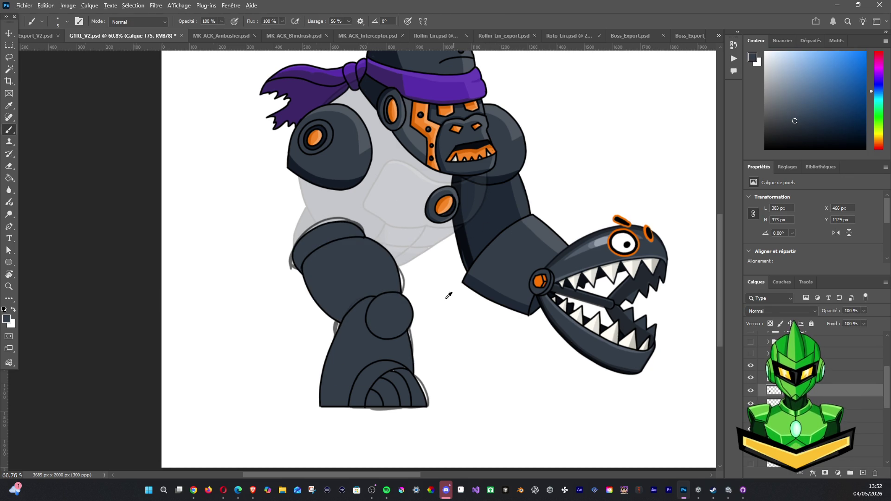
# Step: Show the hidden layer holding the robot's other arm and fist
pyautogui.scroll(-3, 448, 295)
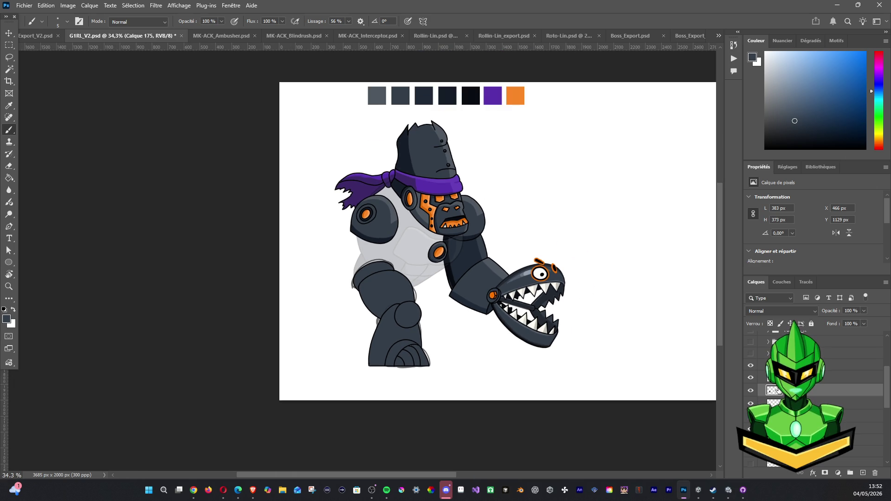
pyautogui.scroll(2, 765, 360)
pyautogui.click(753, 380)
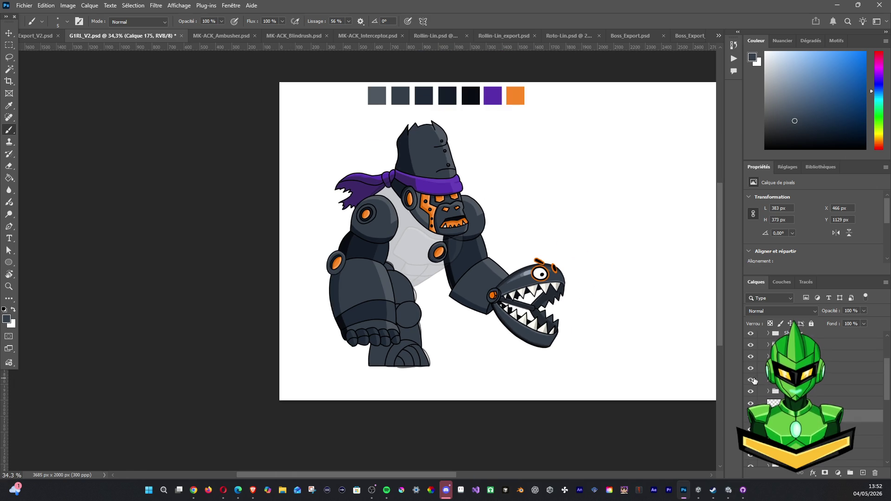
# Step: Make the Body layer solid at 100%, then select the Groupe 16 foot group with Move
pyautogui.scroll(-2, 790, 395)
pyautogui.click(789, 429)
pyautogui.click(864, 324)
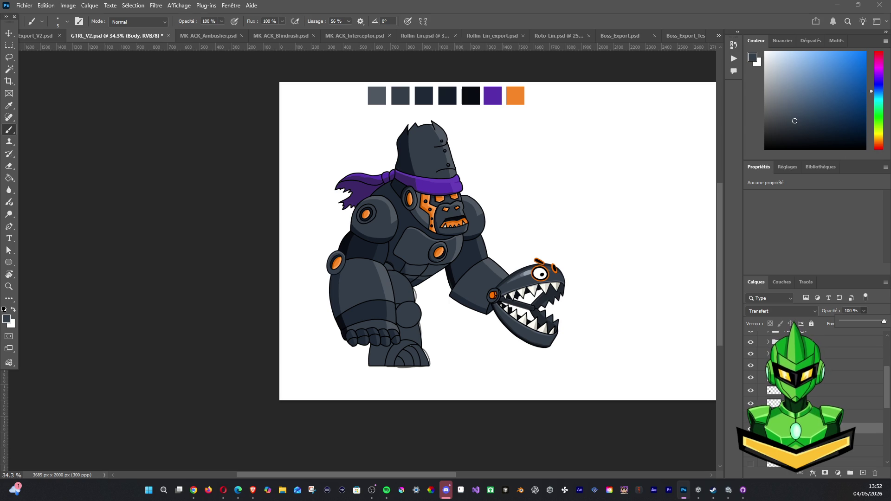
pyautogui.click(757, 366)
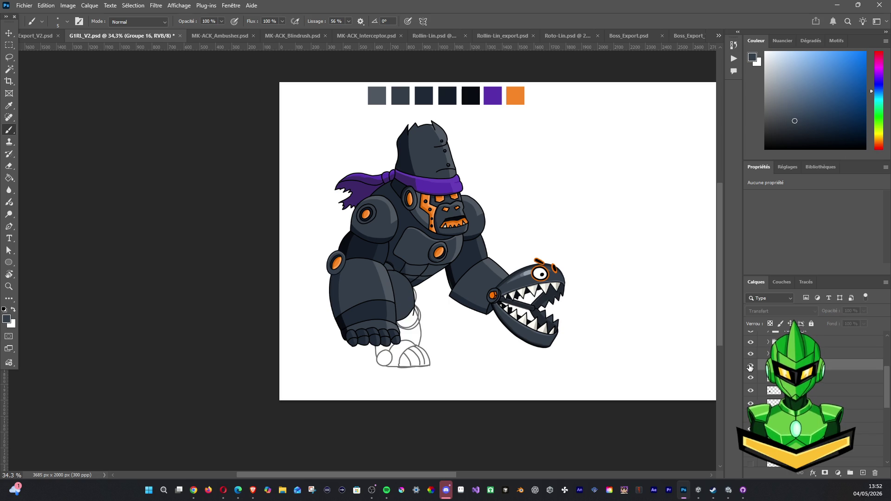
pyautogui.click(9, 33)
# Step: Rotate the Groupe 16 foot group slightly and shift it down and right
pyautogui.moveTo(443, 368); pyautogui.dragTo(407, 388)
pyautogui.moveTo(399, 333)
pyautogui.mouseDown()
pyautogui.moveTo(385, 324)
pyautogui.moveTo(401, 329)
pyautogui.moveTo(394, 319)
pyautogui.moveTo(398, 334)
pyautogui.mouseUp()
pyautogui.moveTo(401, 377)
pyautogui.mouseDown()
pyautogui.moveTo(430, 353)
pyautogui.moveTo(431, 322)
pyautogui.moveTo(414, 307)
pyautogui.moveTo(420, 328)
pyautogui.moveTo(402, 325)
pyautogui.moveTo(446, 281)
pyautogui.moveTo(419, 285)
pyautogui.mouseUp()
pyautogui.moveTo(396, 353); pyautogui.dragTo(415, 364)
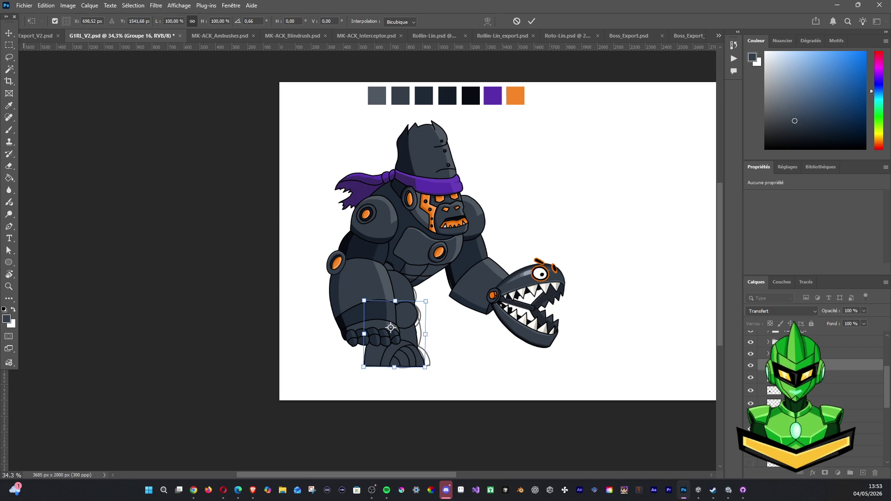
# Step: Check the browser, return to Photoshop, and commit the foot transform
pyautogui.hotkey('alt', 'Tab')
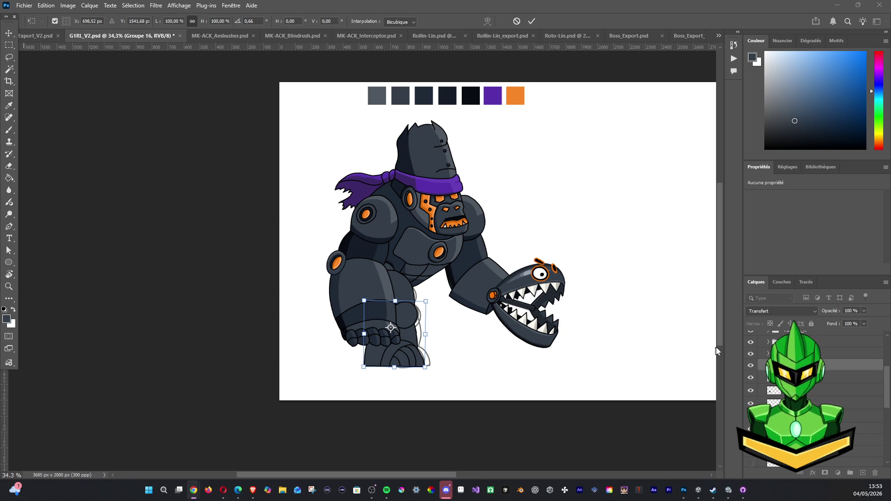
pyautogui.click(889, 390)
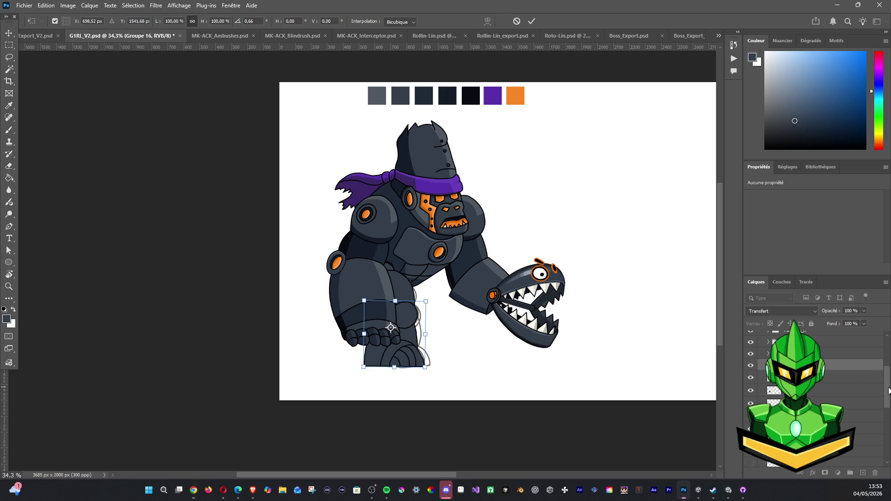
pyautogui.moveTo(889, 374); pyautogui.dragTo(890, 344)
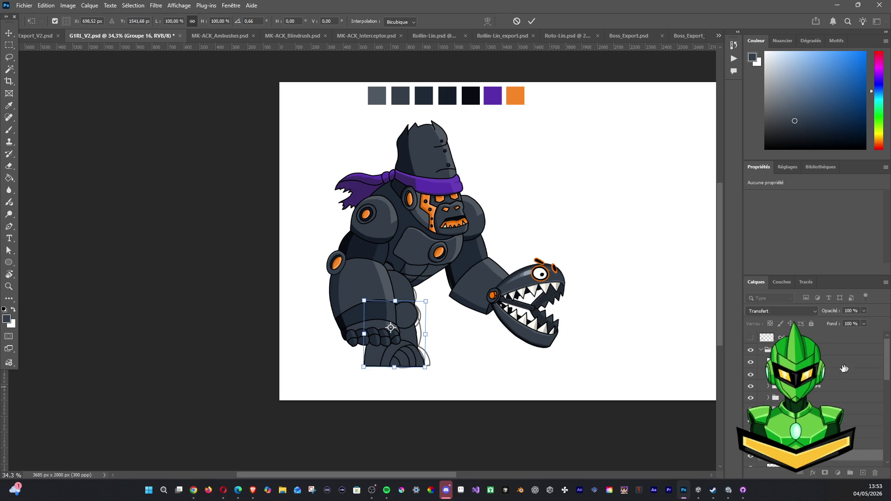
pyautogui.press('Return')
pyautogui.click(836, 375)
# Step: Select the head, arm and leg layers, then the whole Groupe 15 gorilla group
pyautogui.press('ctrl')
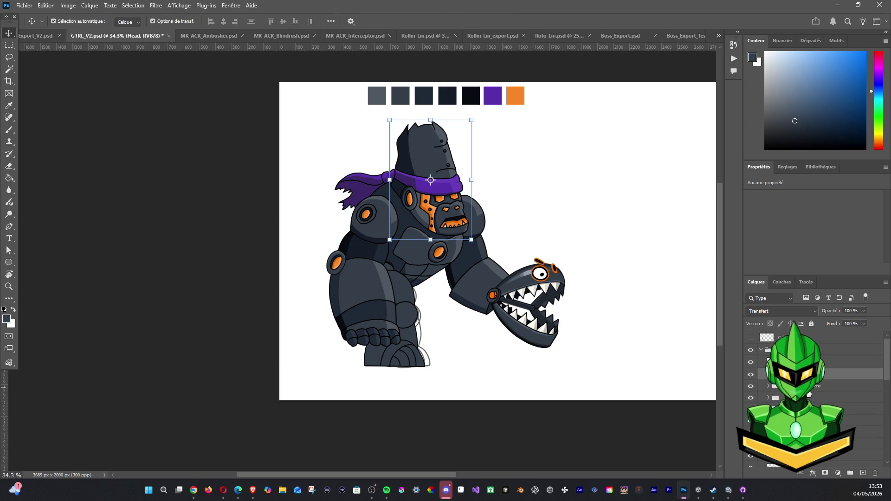
pyautogui.keyDown('ctrl'); pyautogui.click(810, 387); pyautogui.keyUp('ctrl')
pyautogui.scroll(-1, 885, 379)
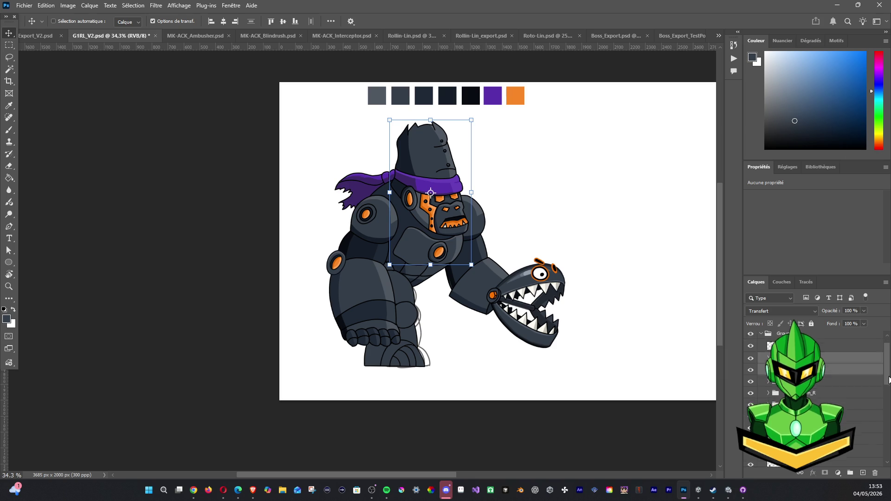
pyautogui.keyDown('ctrl'); pyautogui.click(829, 395); pyautogui.keyUp('ctrl')
pyautogui.keyDown('ctrl'); pyautogui.click(828, 409); pyautogui.keyUp('ctrl')
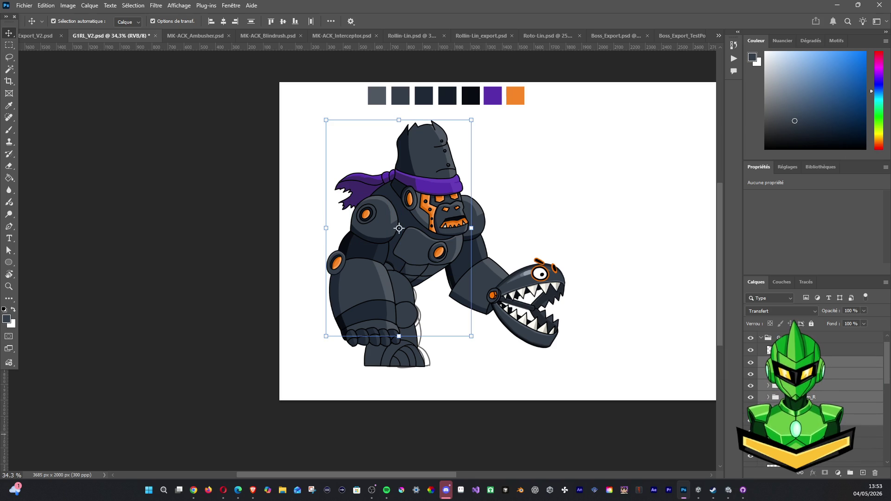
pyautogui.keyDown('ctrl'); pyautogui.click(828, 431); pyautogui.keyUp('ctrl')
pyautogui.scroll(-3, 877, 399)
pyautogui.scroll(3, 881, 419)
pyautogui.click(762, 352)
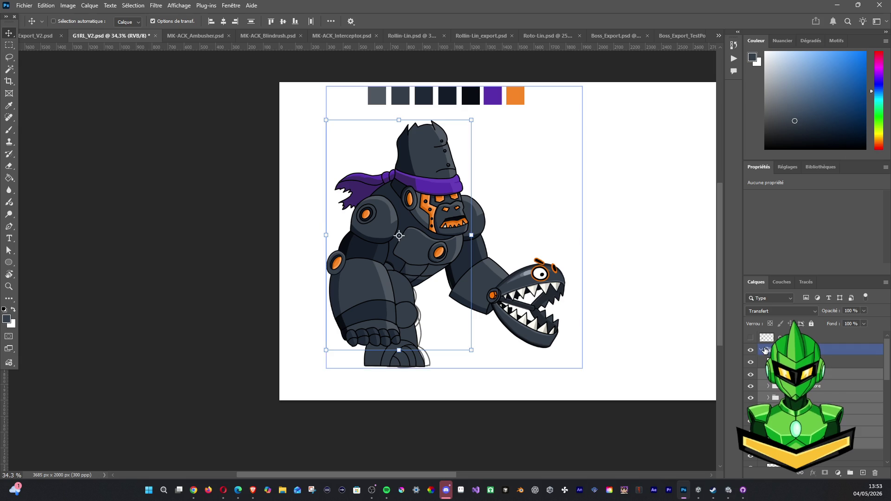
pyautogui.click(762, 350)
pyautogui.click(751, 350)
pyautogui.click(751, 351)
# Step: Rotate Groupe 15 to about 48° and shift it right, then apply the transform
pyautogui.moveTo(600, 104)
pyautogui.mouseDown()
pyautogui.moveTo(649, 216)
pyautogui.moveTo(633, 260)
pyautogui.moveTo(635, 232)
pyautogui.moveTo(625, 227)
pyautogui.mouseUp()
pyautogui.moveTo(450, 239); pyautogui.dragTo(485, 263)
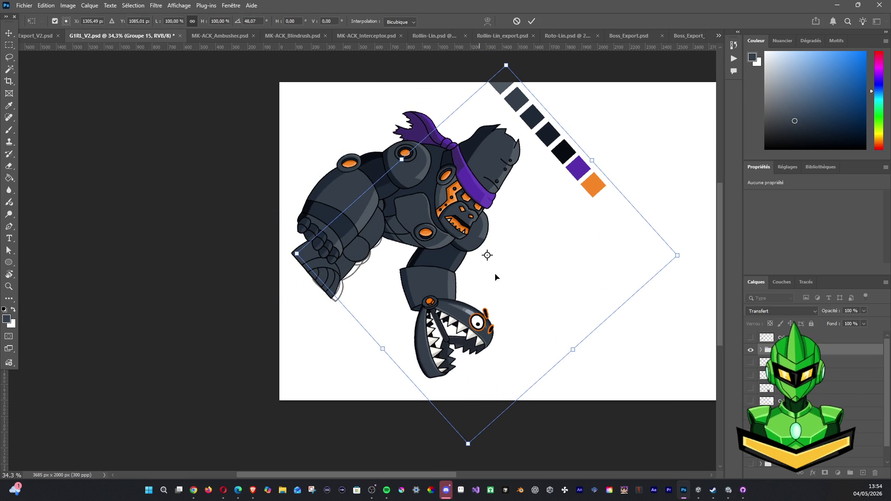
pyautogui.moveTo(439, 225)
pyautogui.mouseDown()
pyautogui.moveTo(492, 260)
pyautogui.moveTo(455, 207)
pyautogui.mouseUp()
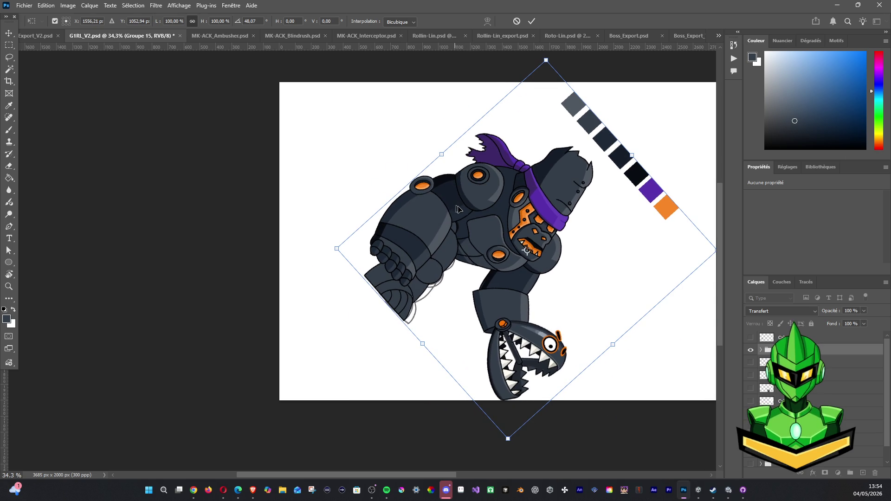
pyautogui.click(763, 351)
pyautogui.click(789, 386)
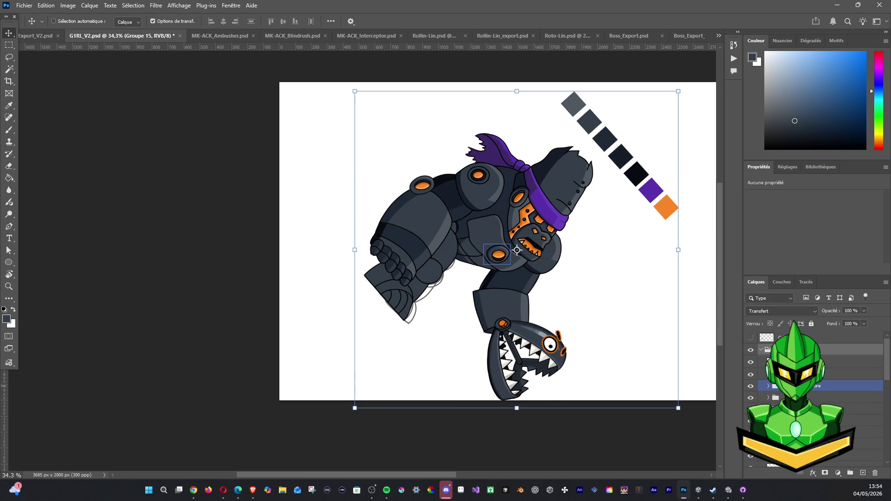
pyautogui.keyDown('ctrl'); pyautogui.click(418, 237); pyautogui.keyUp('ctrl')
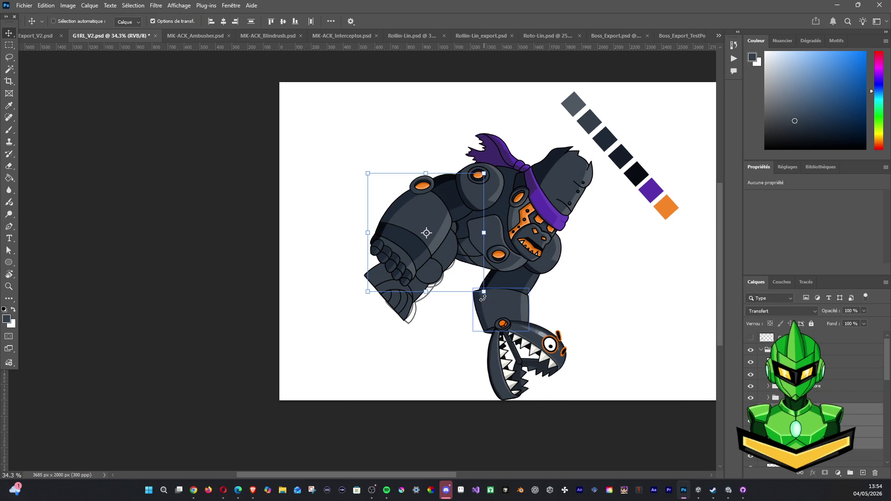
pyautogui.moveTo(484, 298)
pyautogui.mouseDown()
pyautogui.moveTo(492, 298)
pyautogui.moveTo(508, 221)
pyautogui.moveTo(483, 291)
pyautogui.mouseUp()
pyautogui.press('Return')
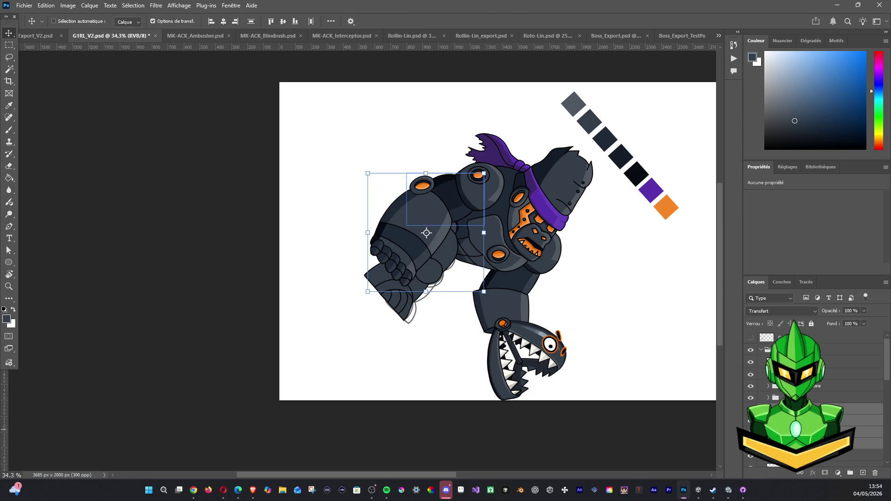
pyautogui.keyDown('ctrl'); pyautogui.click(479, 187); pyautogui.keyUp('ctrl')
pyautogui.keyDown('ctrl'); pyautogui.keyDown('shift'); pyautogui.click(497, 260); pyautogui.keyUp('shift'); pyautogui.keyUp('ctrl')
pyautogui.hotkey('ctrl', 't')
pyautogui.moveTo(529, 295); pyautogui.dragTo(501, 209)
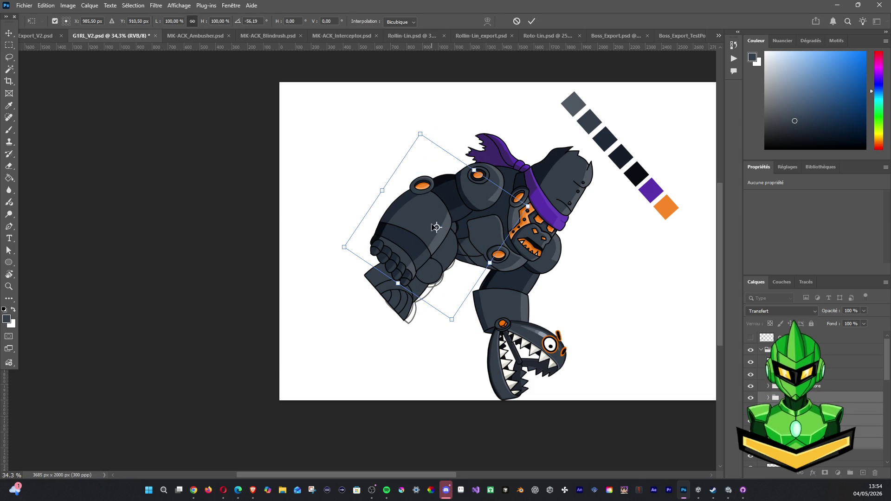
pyautogui.press('Return')
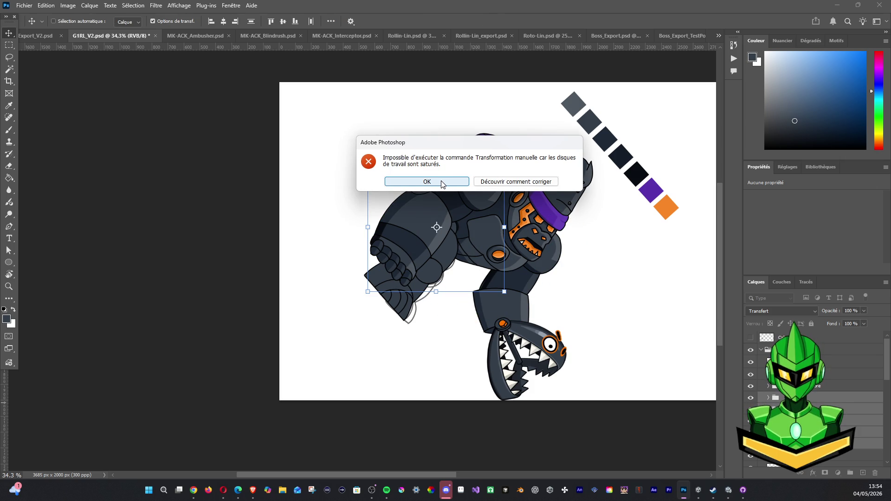
pyautogui.click(442, 184)
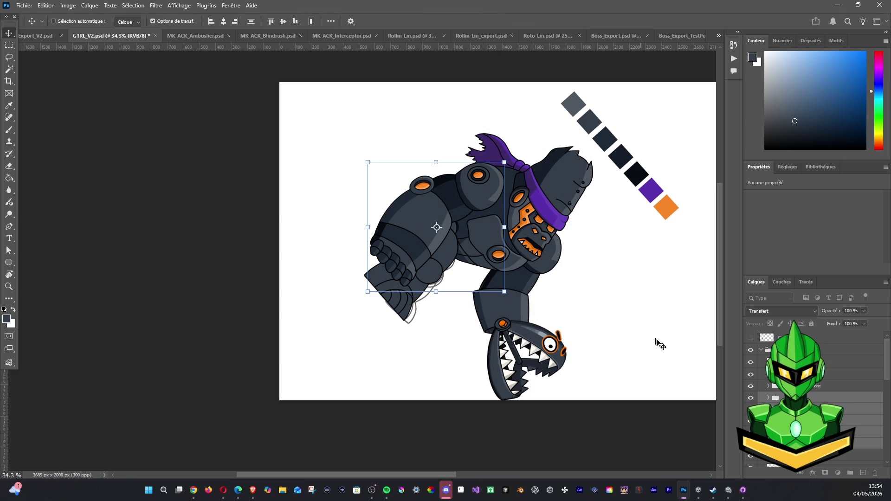
pyautogui.moveTo(445, 227); pyautogui.dragTo(478, 175)
pyautogui.moveTo(519, 306); pyautogui.dragTo(571, 278)
pyautogui.click(518, 21)
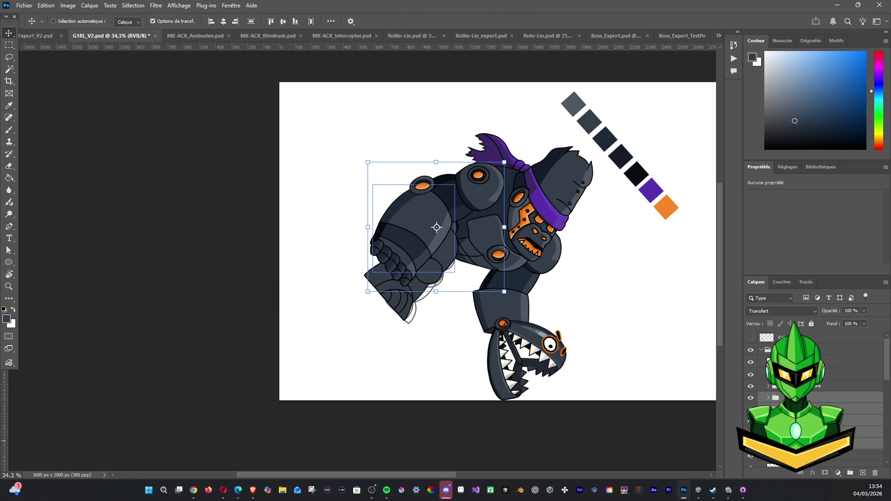
# Step: Close the Ambusher, Blindrush, Interceptor, Rollin-Lin, Roto-Lin, Boss_Export and TestPose documents unsaved
pyautogui.click(205, 36)
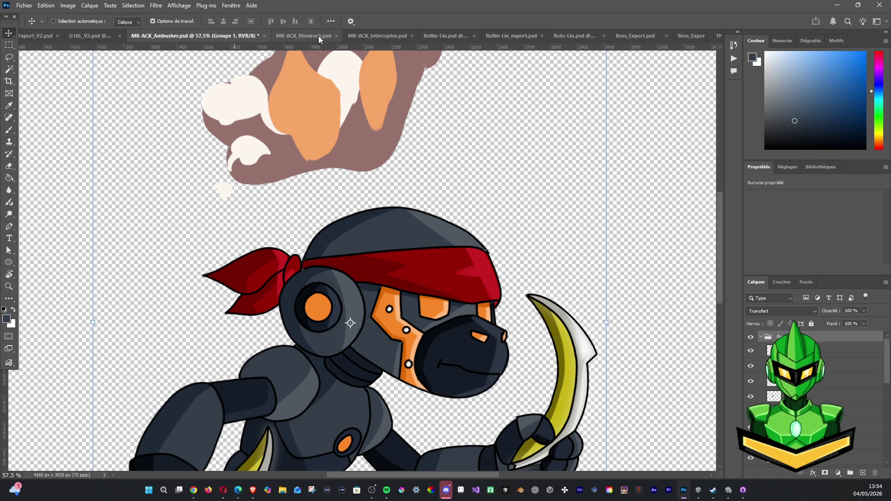
pyautogui.click(265, 36)
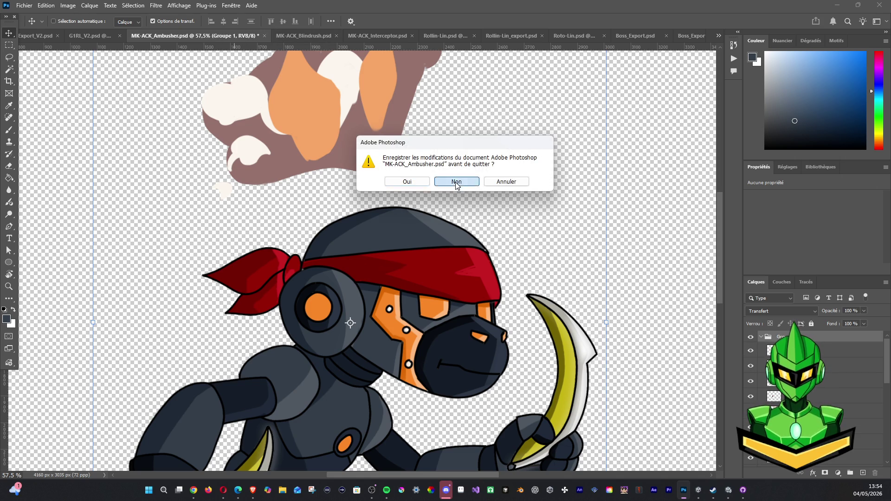
pyautogui.click(456, 180)
pyautogui.click(247, 38)
pyautogui.click(267, 35)
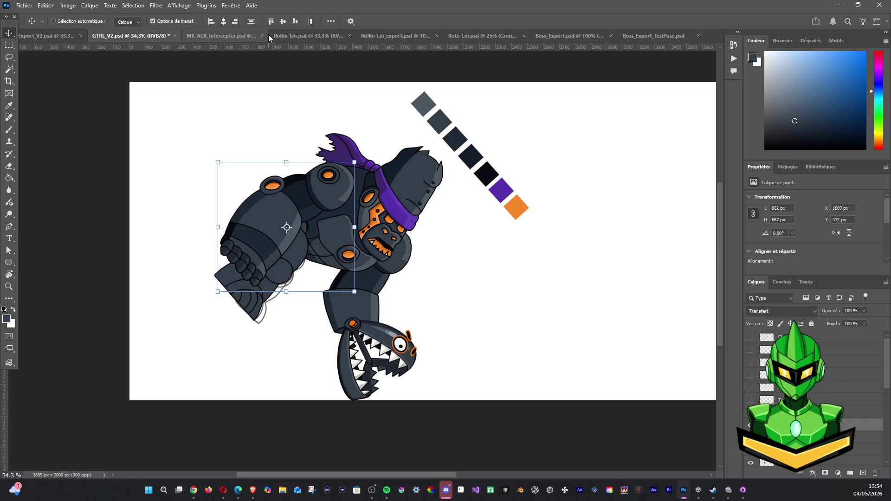
pyautogui.click(264, 37)
pyautogui.click(280, 36)
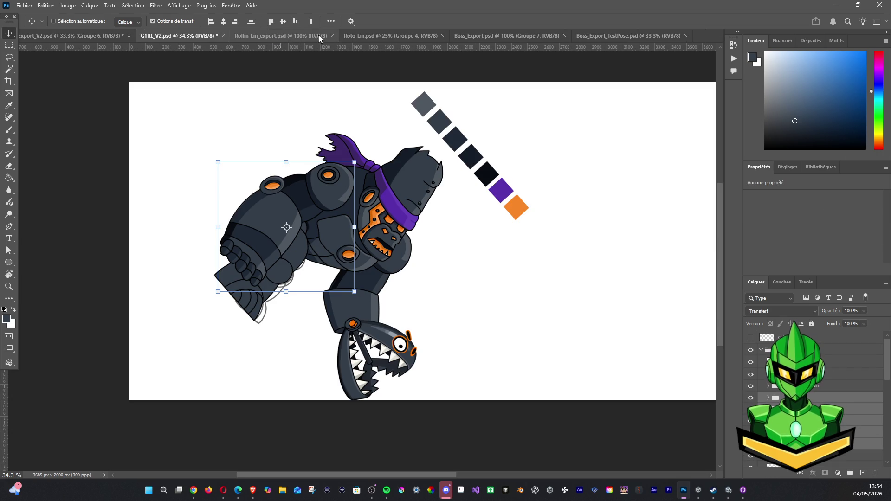
pyautogui.click(332, 36)
pyautogui.click(333, 35)
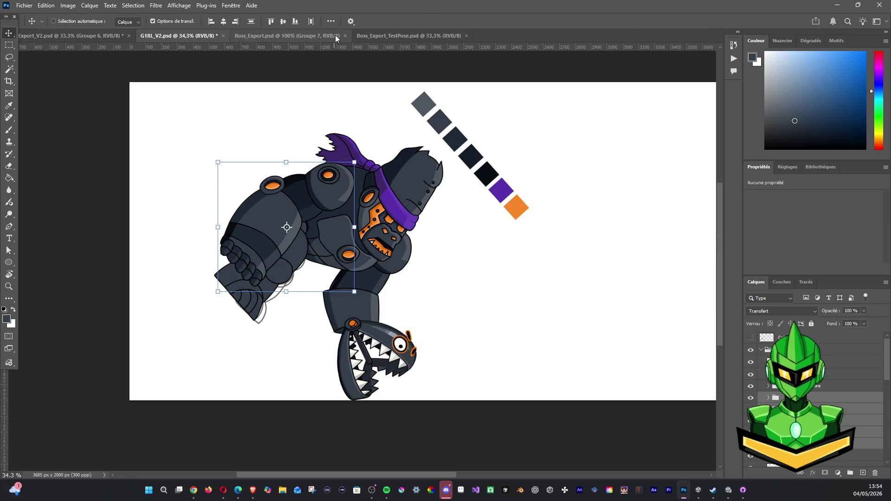
pyautogui.click(343, 34)
pyautogui.click(343, 34)
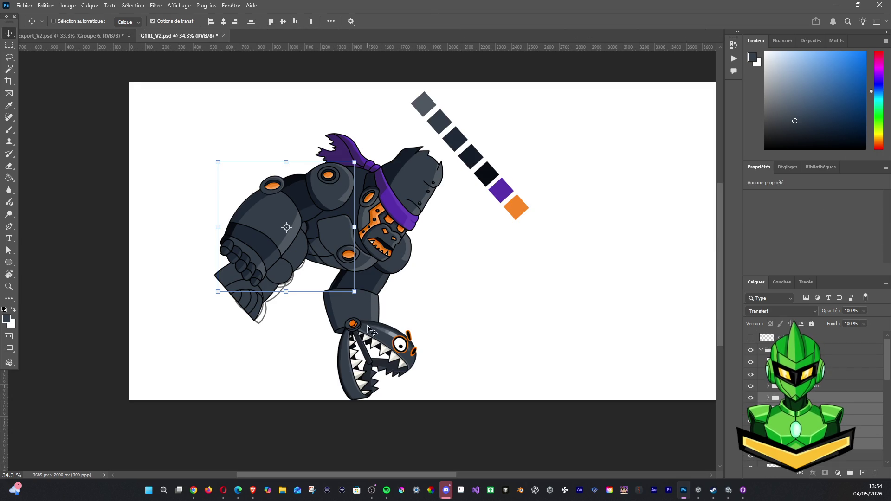
# Step: Try rotating the gorilla's arm downward around a pivot set on the shoulder pad
pyautogui.moveTo(364, 296)
pyautogui.mouseDown()
pyautogui.moveTo(346, 320)
pyautogui.moveTo(357, 308)
pyautogui.mouseUp()
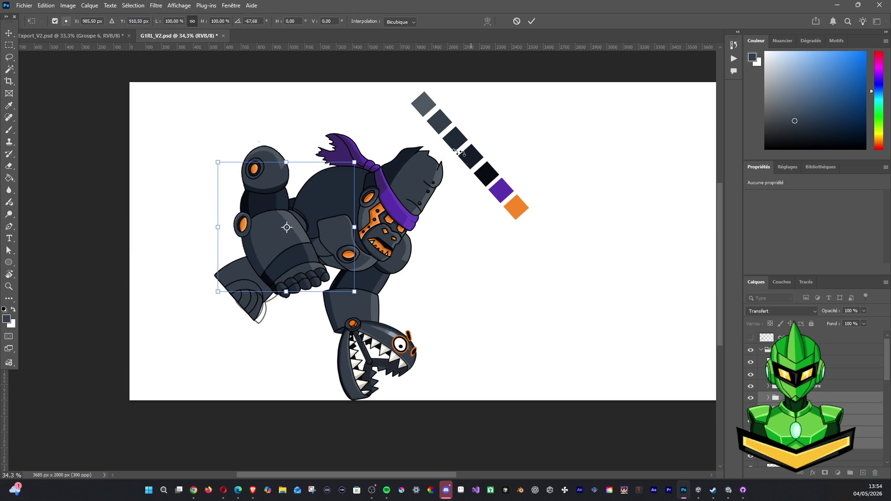
pyautogui.hotkey('ctrl', 'z')
pyautogui.moveTo(302, 214); pyautogui.dragTo(331, 176)
pyautogui.moveTo(365, 298)
pyautogui.mouseDown()
pyautogui.moveTo(409, 260)
pyautogui.moveTo(446, 185)
pyautogui.moveTo(345, 217)
pyautogui.moveTo(374, 195)
pyautogui.mouseUp()
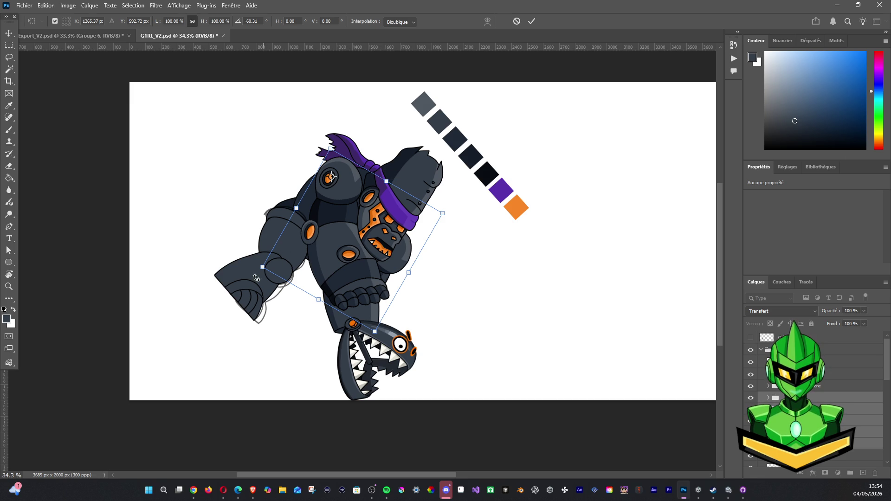
pyautogui.moveTo(337, 231); pyautogui.dragTo(383, 277)
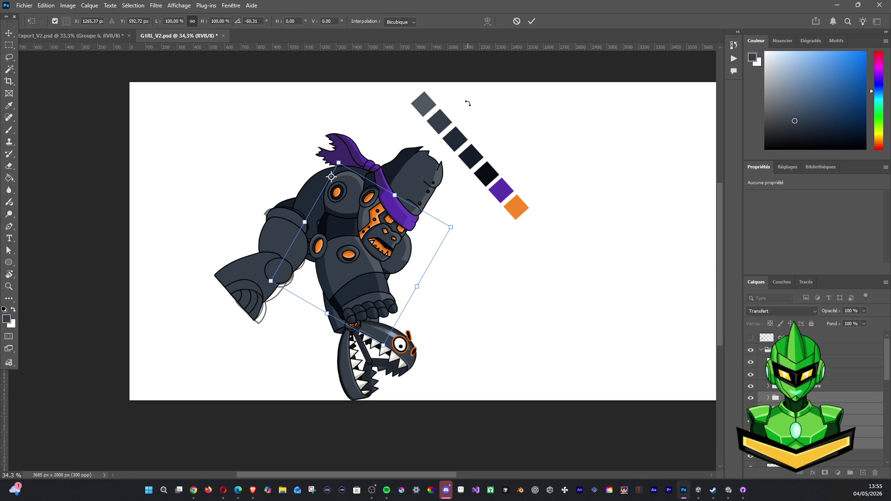
# Step: Cancel the arm transform and step back through history to the upright gorilla
pyautogui.click(519, 22)
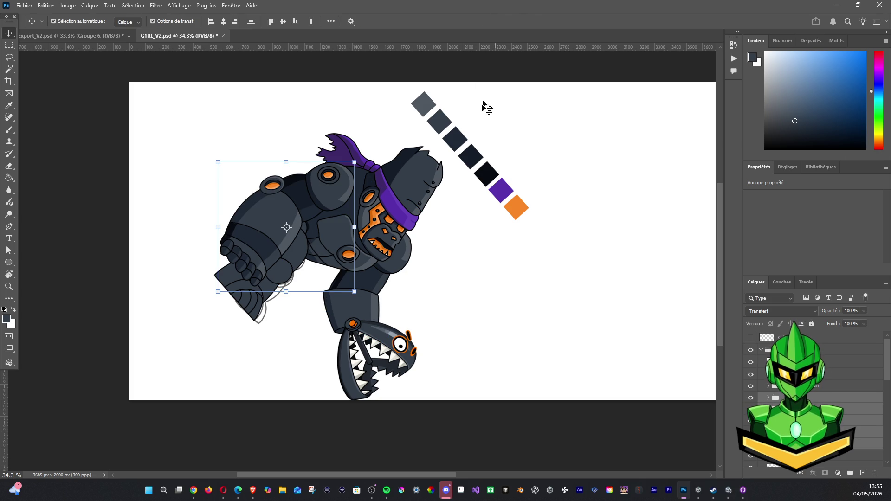
pyautogui.hotkey('ctrl', 'z')
pyautogui.hotkey('ctrl', 'z')
pyautogui.hotkey('ctrl', 'z')
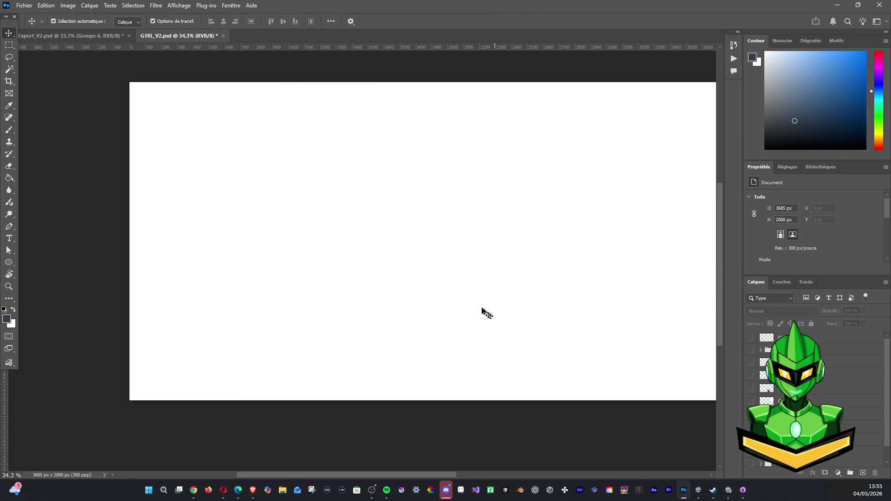
pyautogui.hotkey('ctrl', 'shift', 'z')
pyautogui.hotkey('ctrl', 'shift', 'z')
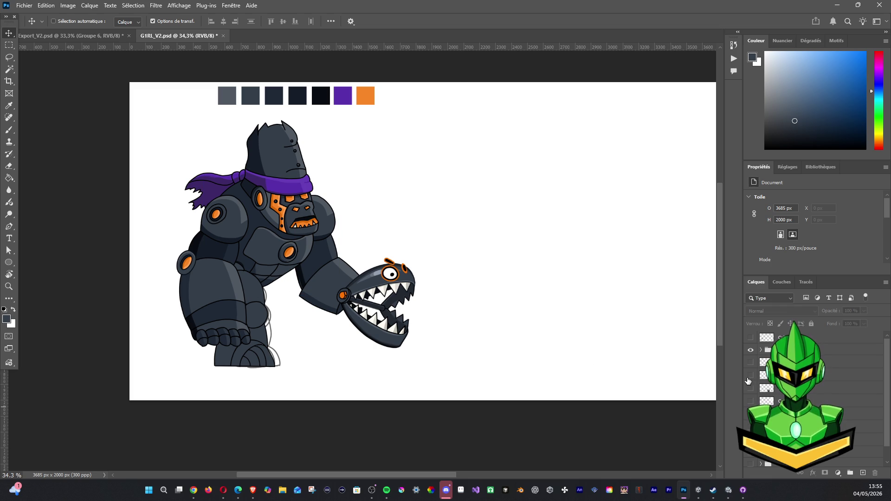
# Step: Select and expand the gorilla's body-parts group in the Layers panel
pyautogui.click(751, 351)
pyautogui.click(752, 351)
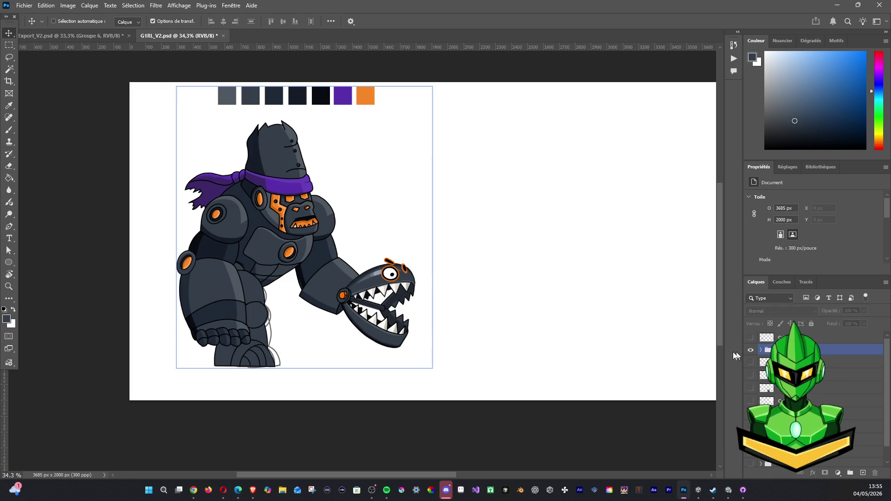
pyautogui.scroll(-3, 694, 376)
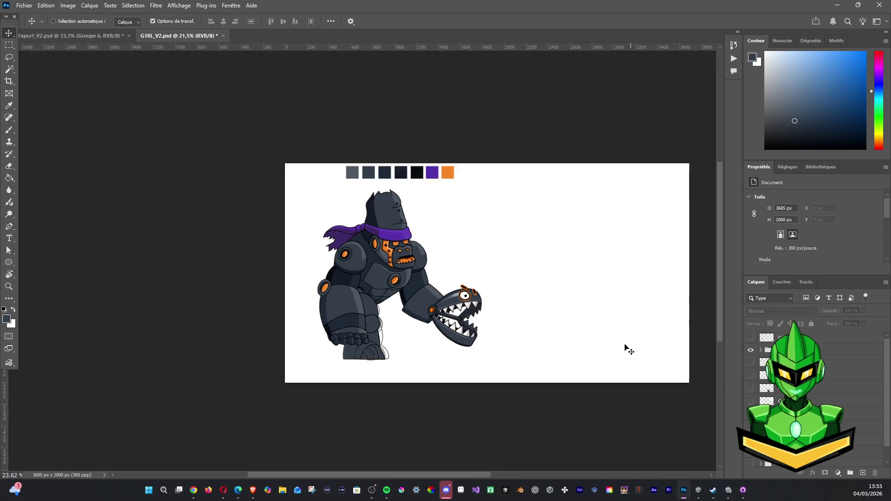
pyautogui.scroll(2, 512, 342)
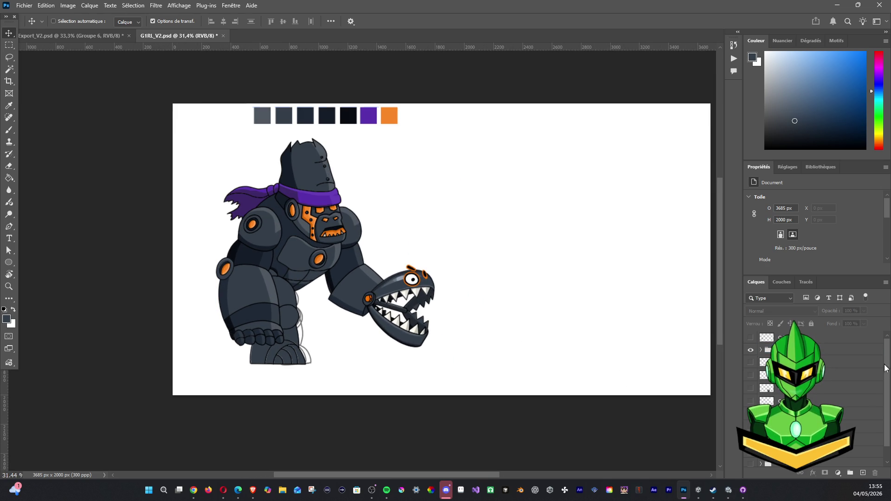
pyautogui.scroll(-1, 886, 427)
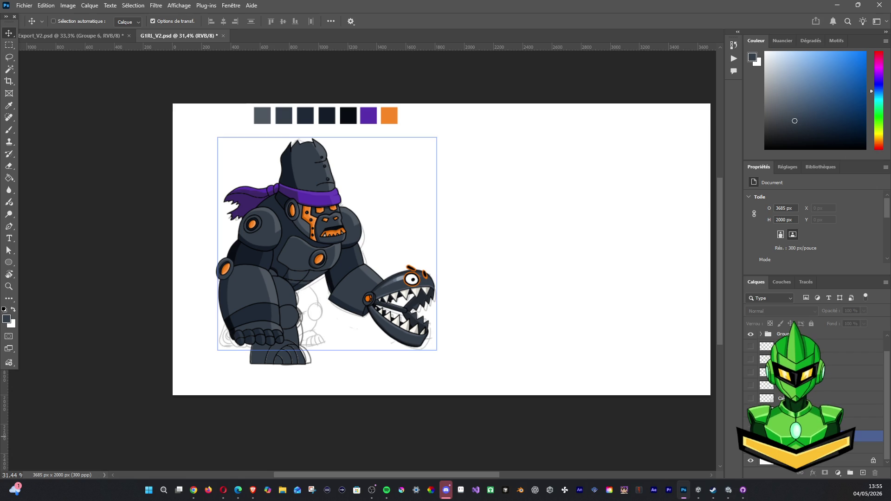
pyautogui.click(767, 355)
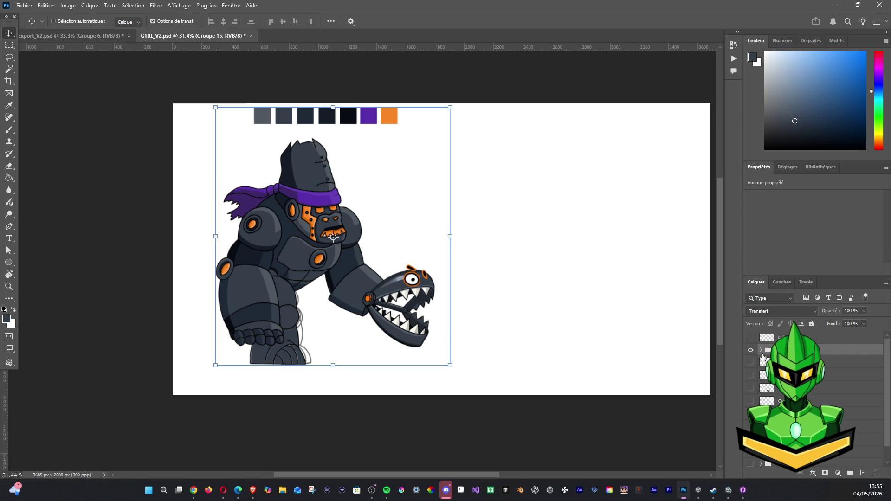
pyautogui.click(761, 355)
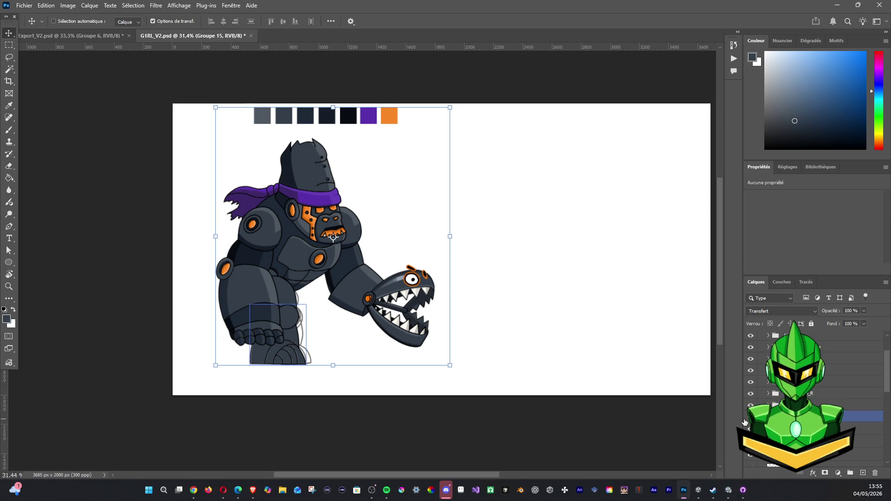
# Step: Group the knee piece layer and its neighbour together into Groupe 16
pyautogui.click(817, 416)
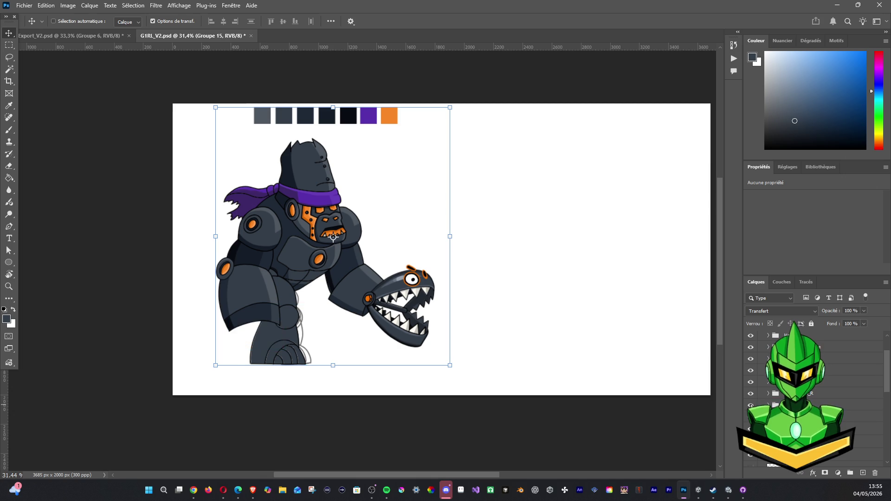
pyautogui.press('Delete')
pyautogui.hotkey('ctrl', 'z')
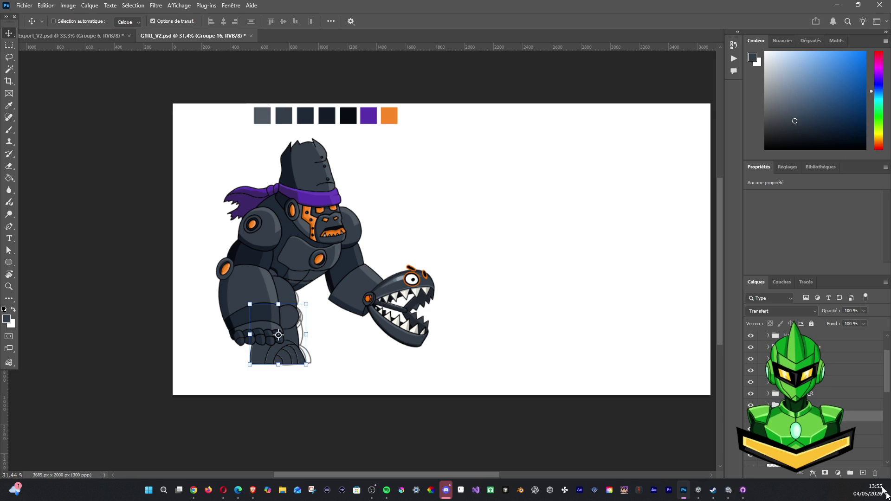
pyautogui.click(812, 429)
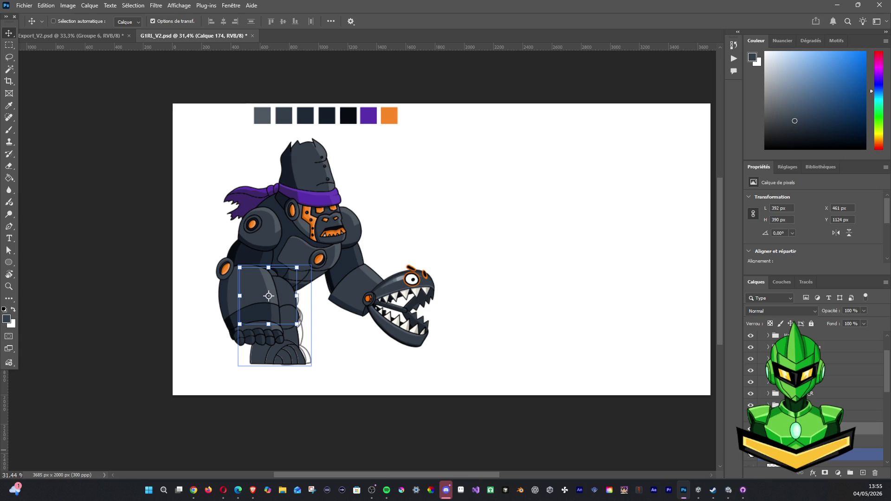
pyautogui.keyDown('ctrl'); pyautogui.click(812, 441); pyautogui.keyUp('ctrl')
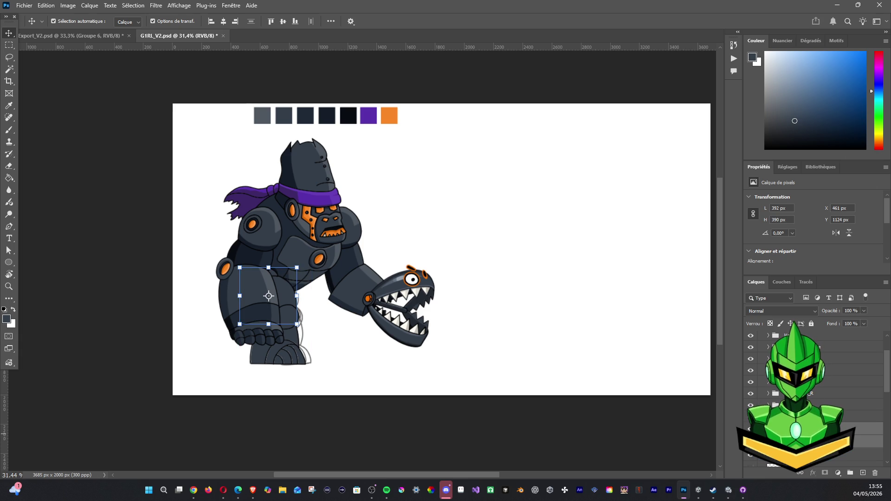
pyautogui.hotkey('ctrl', 'g')
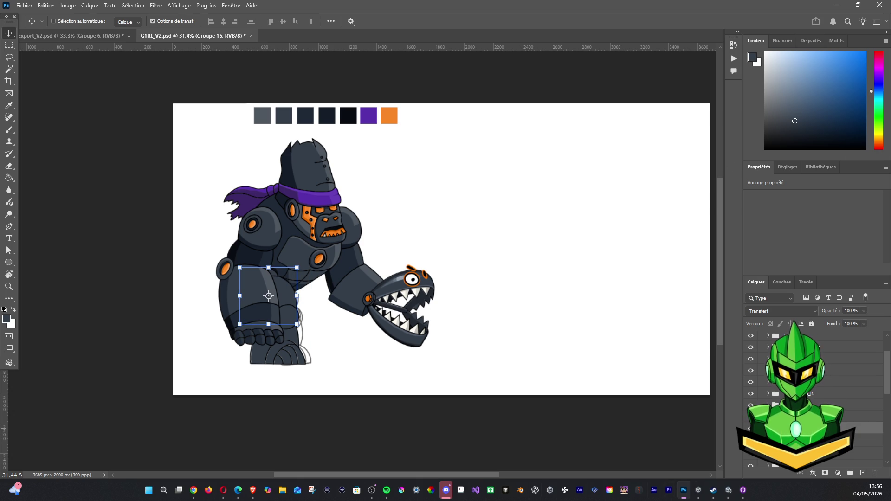
pyautogui.click(817, 417)
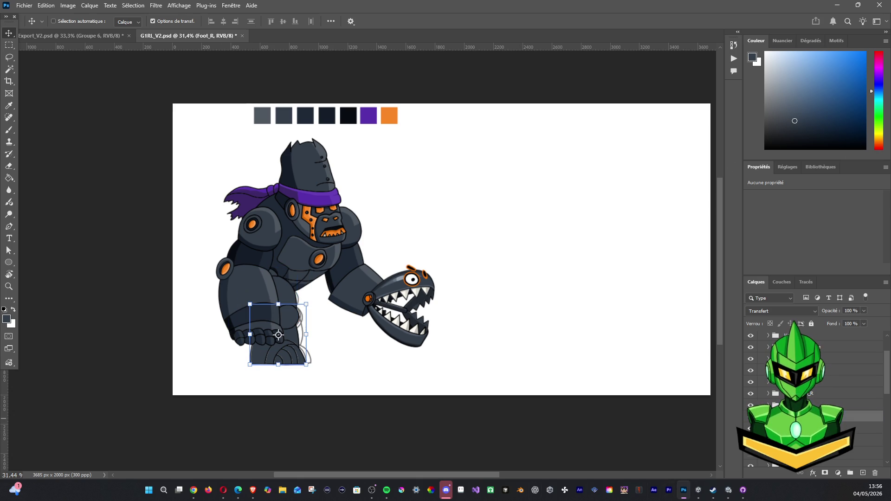
# Step: Move the selected leg and foot layers lower in the layer stack
pyautogui.keyDown('shift'); pyautogui.click(817, 428); pyautogui.keyUp('shift')
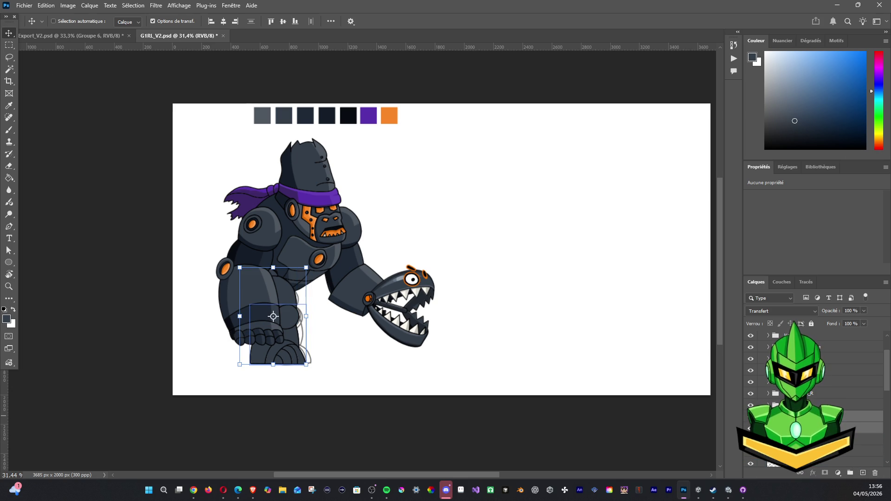
pyautogui.click(817, 411)
pyautogui.moveTo(817, 412)
pyautogui.mouseDown()
pyautogui.moveTo(817, 470)
pyautogui.moveTo(817, 442)
pyautogui.mouseUp()
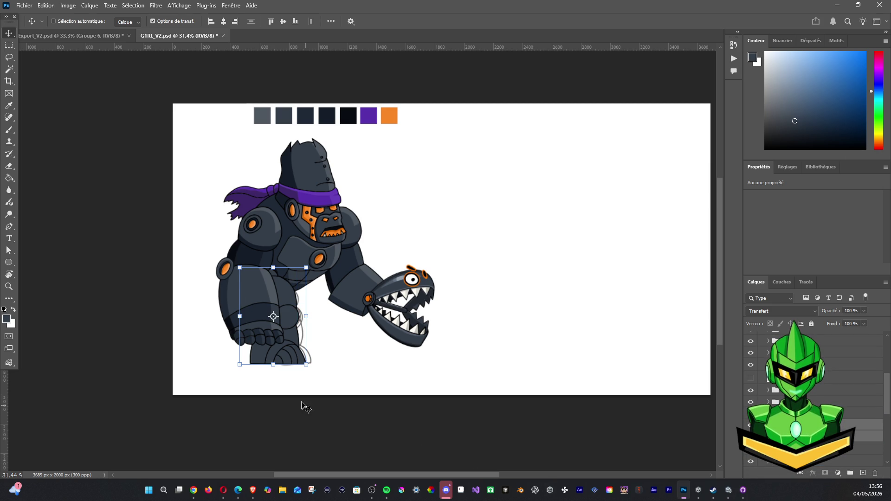
# Step: Shift the gorilla's lower rear leg to the right and apply its new position
pyautogui.moveTo(288, 336); pyautogui.dragTo(320, 338)
pyautogui.moveTo(386, 390)
pyautogui.mouseDown()
pyautogui.moveTo(383, 378)
pyautogui.moveTo(388, 387)
pyautogui.mouseUp()
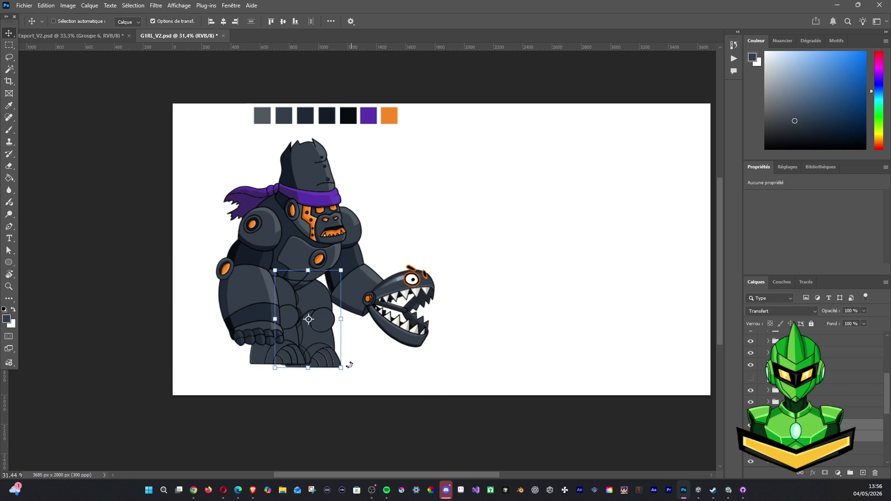
pyautogui.click(352, 367)
pyautogui.moveTo(335, 360); pyautogui.dragTo(329, 358)
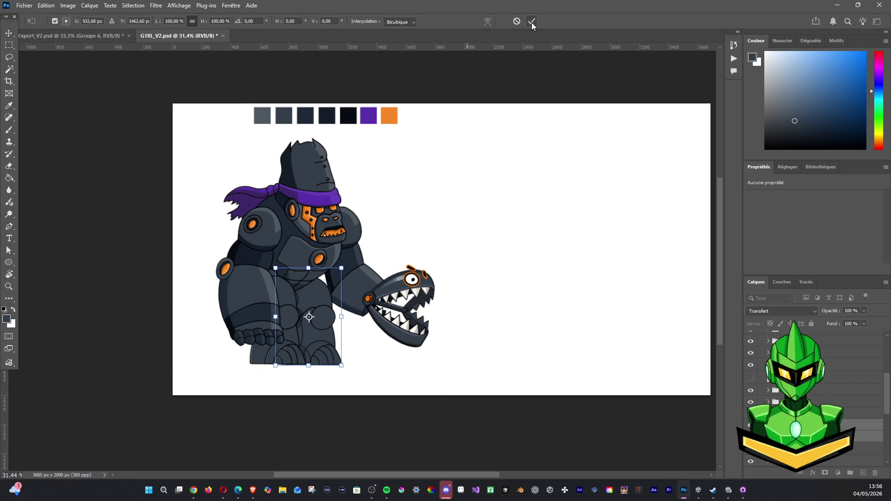
pyautogui.click(750, 365)
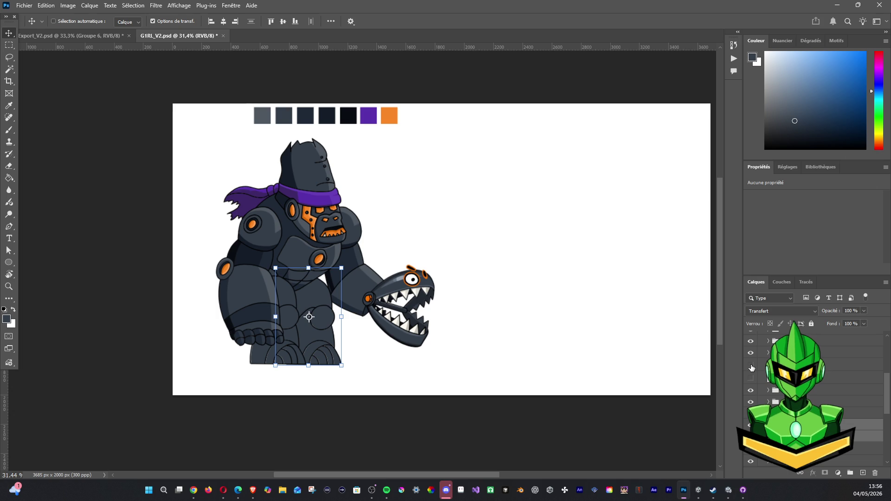
pyautogui.moveTo(325, 312); pyautogui.dragTo(342, 313)
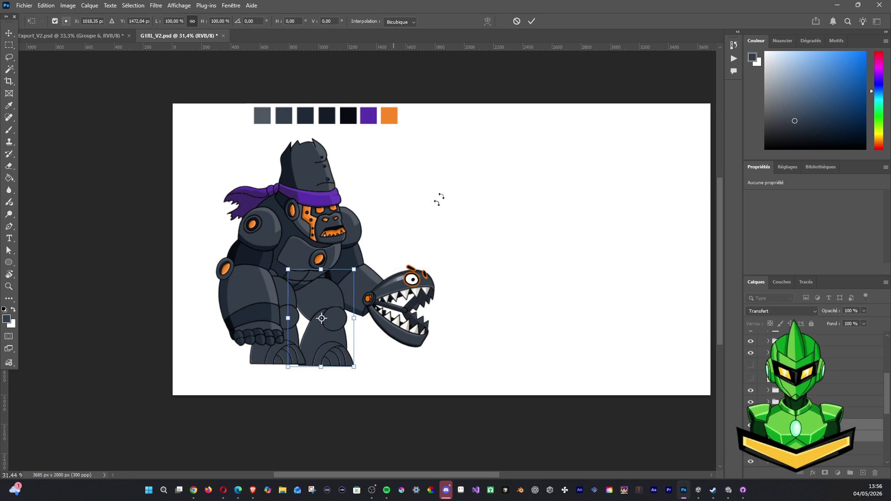
pyautogui.click(530, 21)
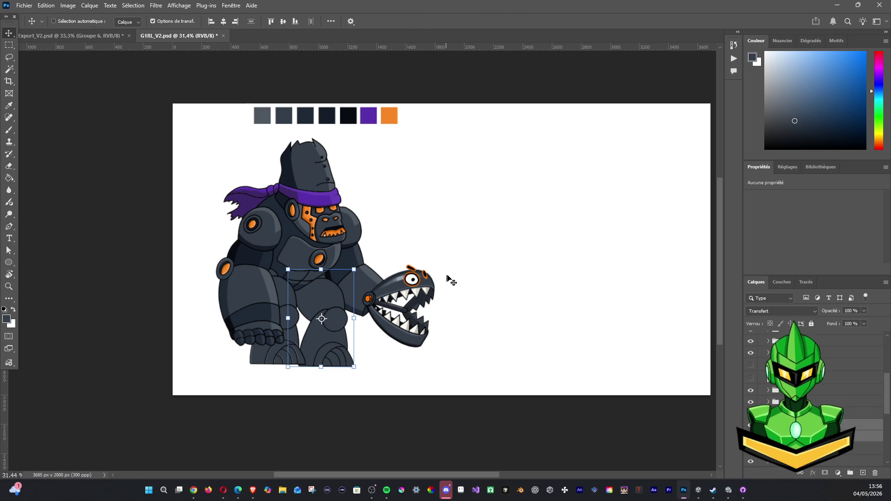
# Step: Scale the rear leg down to about 83% and nudge it into place
pyautogui.scroll(-1, 447, 279)
pyautogui.scroll(2, 453, 294)
pyautogui.moveTo(354, 292); pyautogui.dragTo(340, 305)
pyautogui.moveTo(333, 338); pyautogui.dragTo(347, 303)
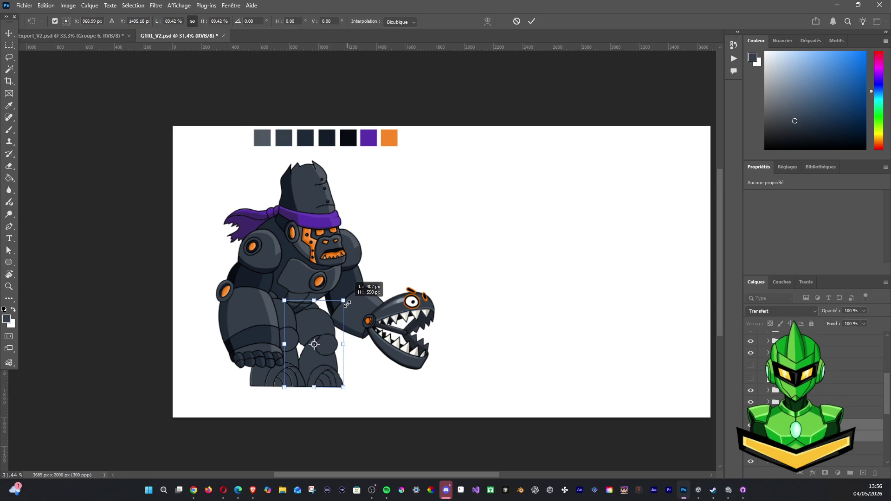
pyautogui.moveTo(322, 340); pyautogui.dragTo(325, 341)
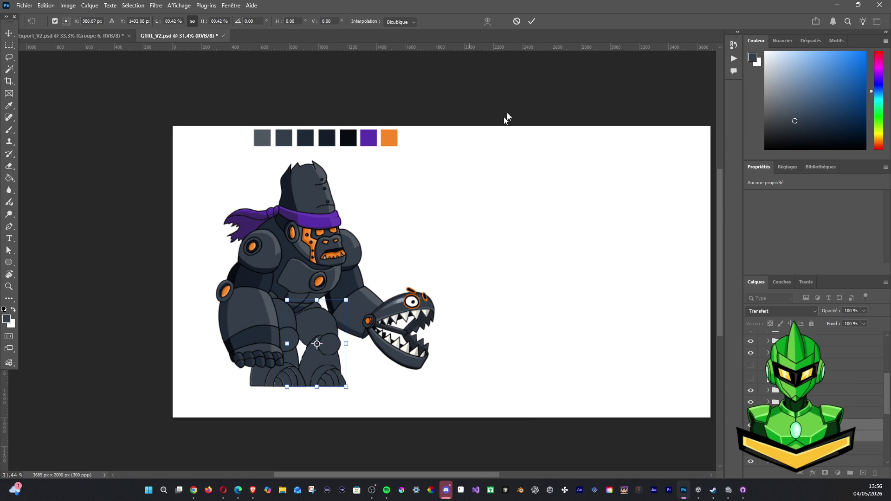
pyautogui.click(532, 21)
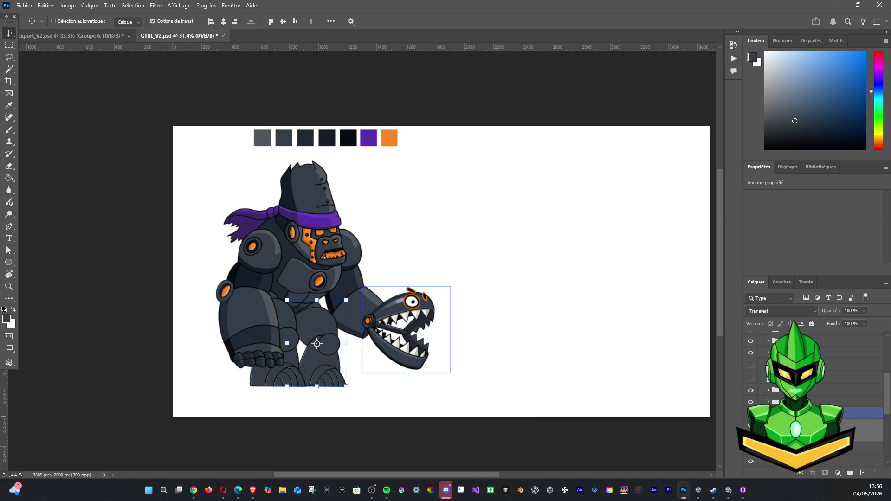
# Step: Scale the leg and Foot_R together to about 89% and reposition them
pyautogui.keyDown('ctrl'); pyautogui.click(279, 357); pyautogui.keyUp('ctrl')
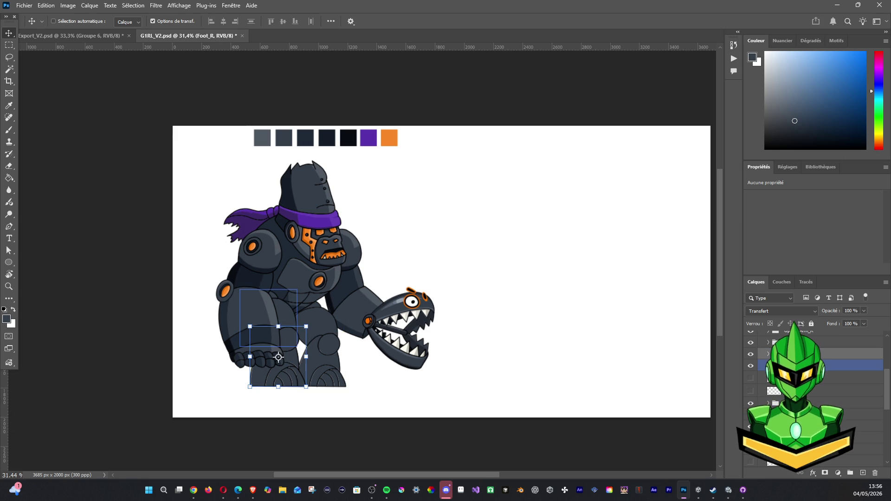
pyautogui.keyDown('ctrl'); pyautogui.keyDown('shift'); pyautogui.click(260, 320); pyautogui.keyUp('shift'); pyautogui.keyUp('ctrl')
pyautogui.moveTo(306, 290); pyautogui.dragTo(301, 297)
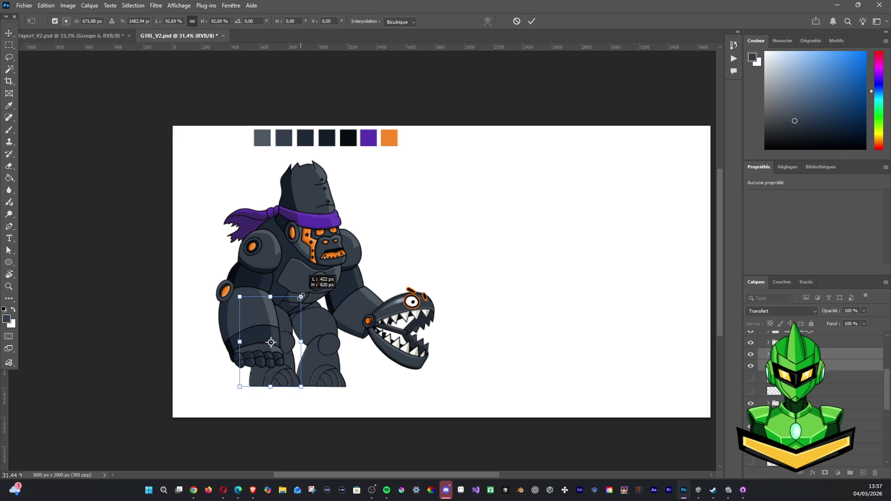
pyautogui.click(532, 22)
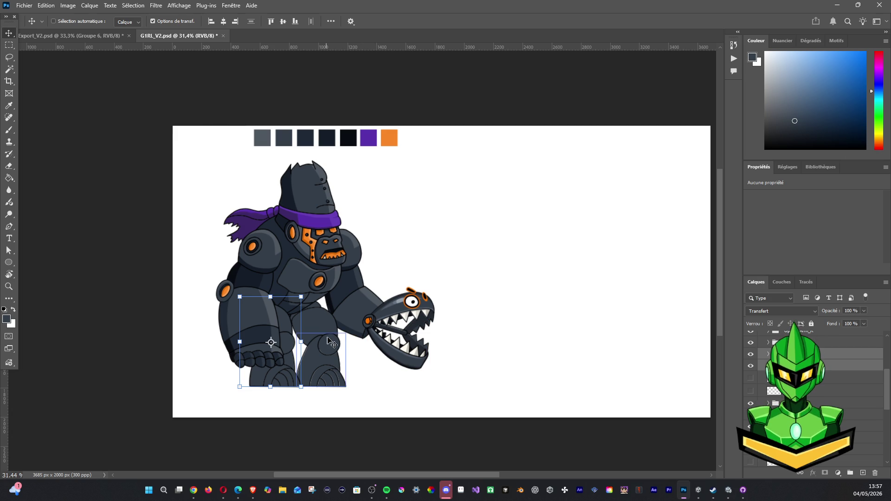
pyautogui.moveTo(328, 338); pyautogui.dragTo(329, 340)
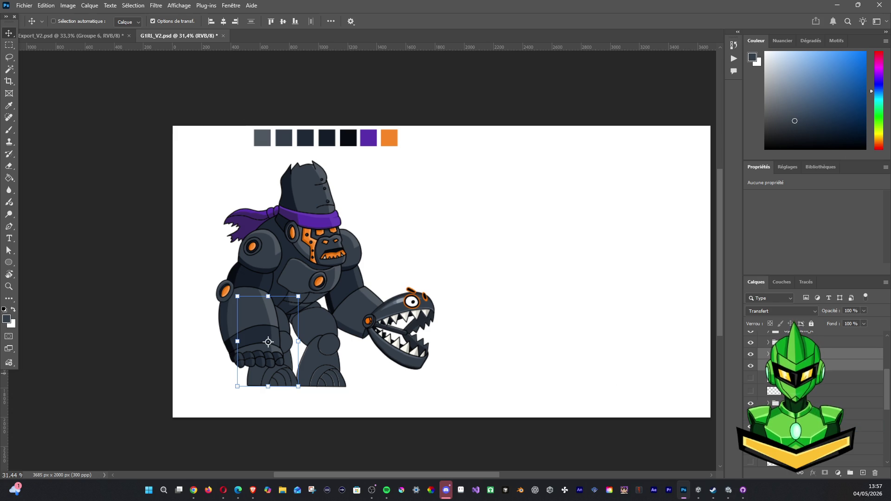
# Step: Add a new empty layer, Calque 176, above Calque 173 near Foot_R
pyautogui.scroll(2, 773, 386)
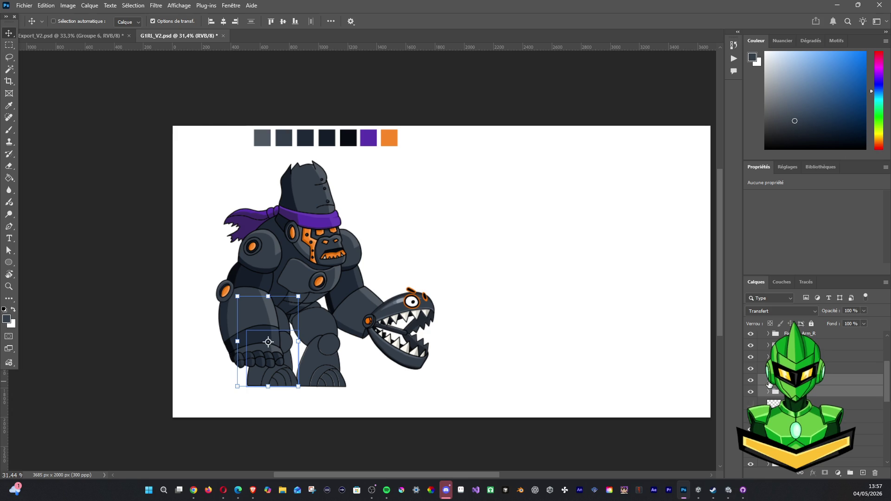
pyautogui.click(761, 405)
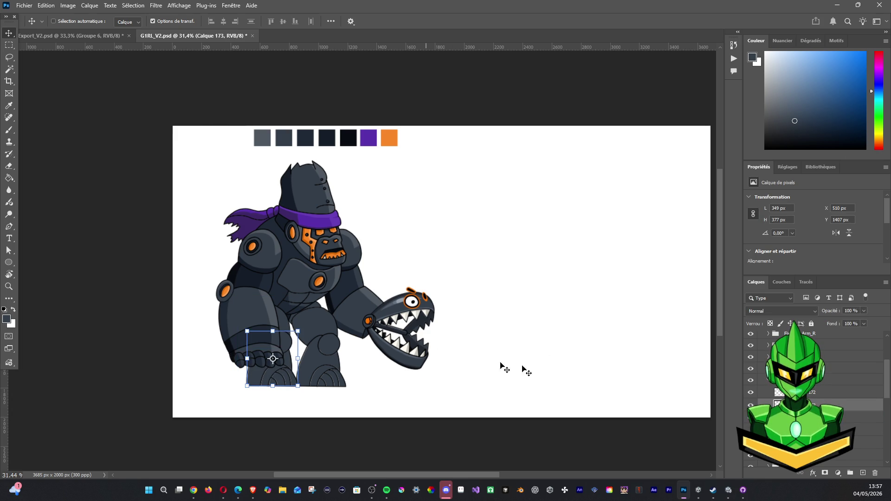
pyautogui.click(772, 384)
pyautogui.press('ctrl')
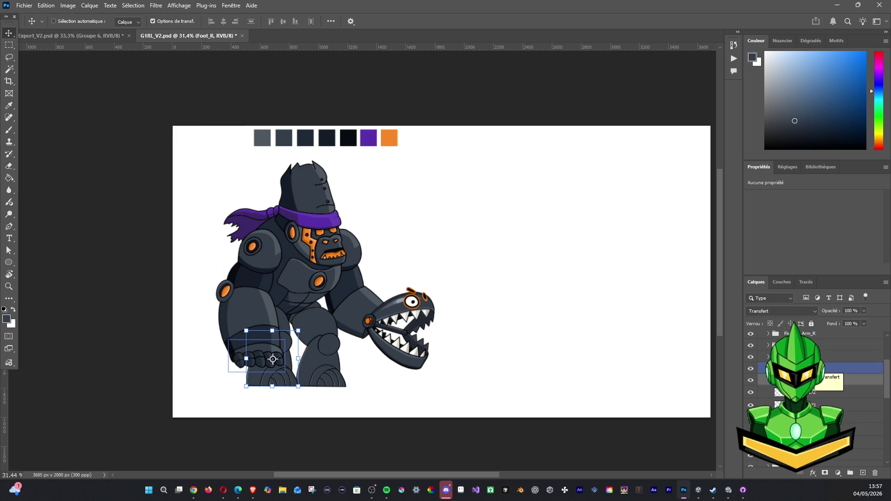
pyautogui.click(873, 405)
pyautogui.click(858, 478)
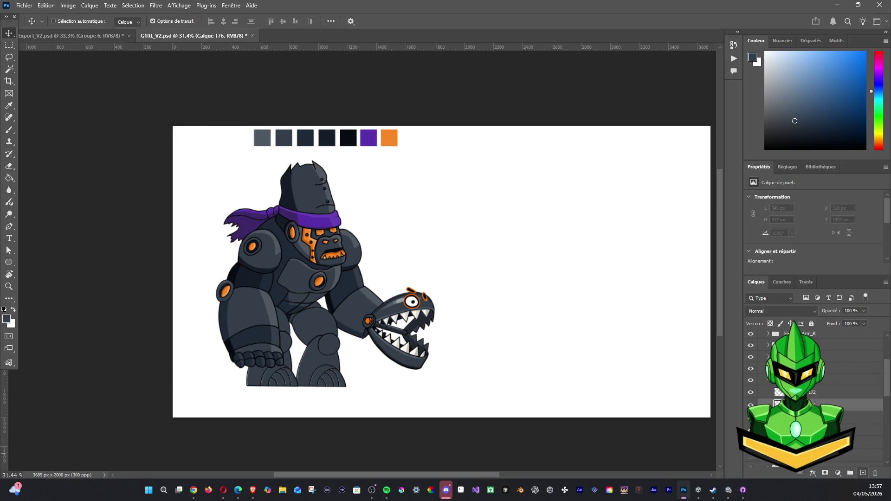
# Step: Set the Brush tool size to 20
pyautogui.click(9, 130)
pyautogui.hotkey('alt', '[')
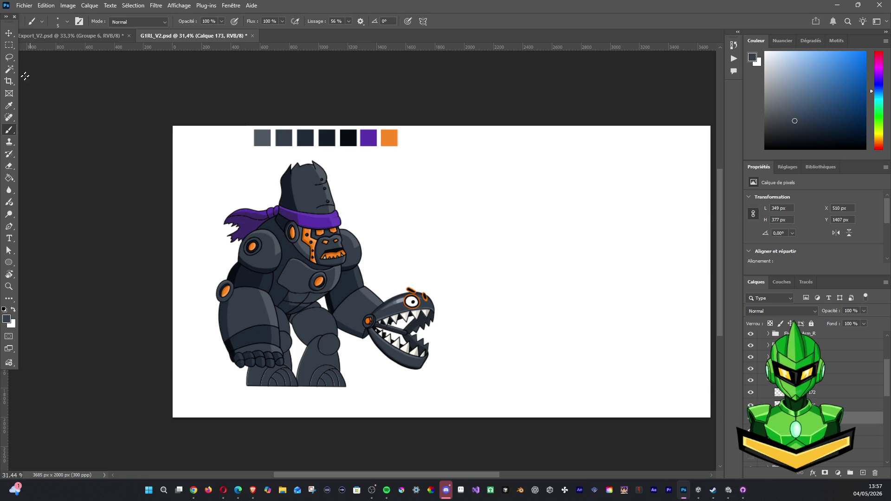
pyautogui.click(67, 21)
pyautogui.doubleClick(102, 41)
pyautogui.write('2')
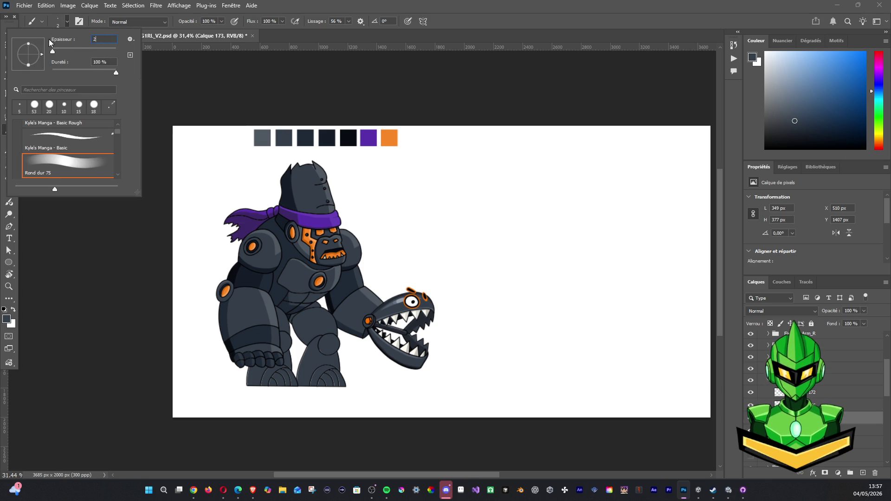
pyautogui.write('0')
pyautogui.press('Return')
pyautogui.hotkey('alt', ']')
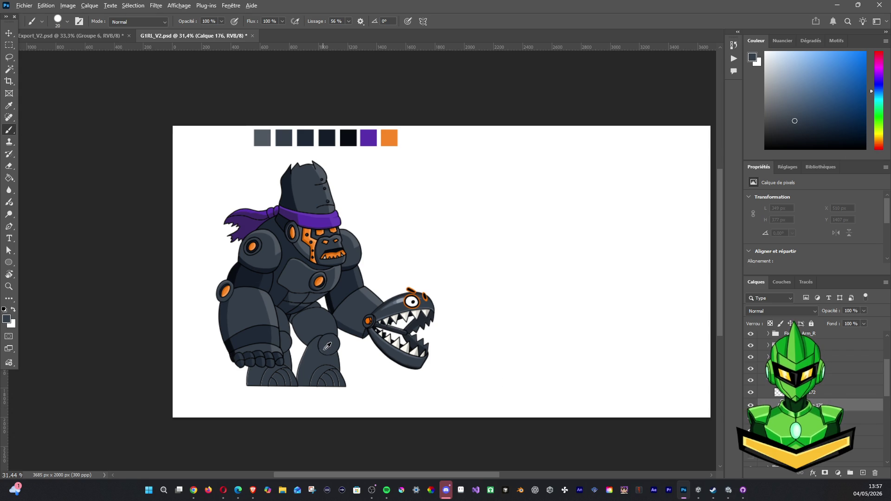
# Step: Select layer Calque 177 and make an oval selection on the gorilla's arm
pyautogui.hotkey('alt', 'Tab')
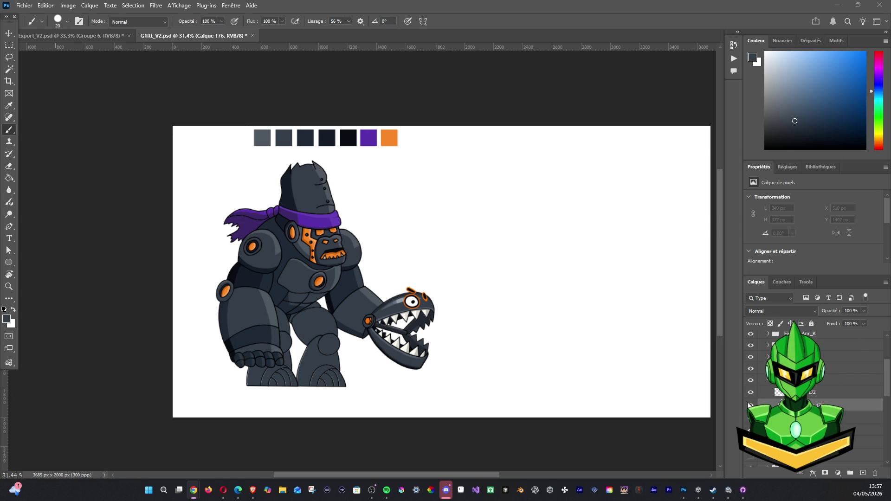
pyautogui.click(751, 401)
pyautogui.click(751, 399)
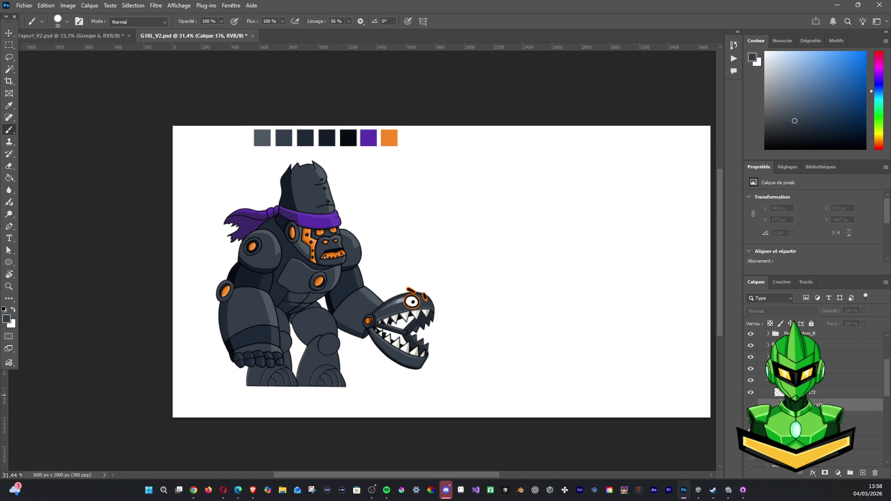
pyautogui.scroll(-2, 751, 399)
pyautogui.scroll(-2, 751, 399)
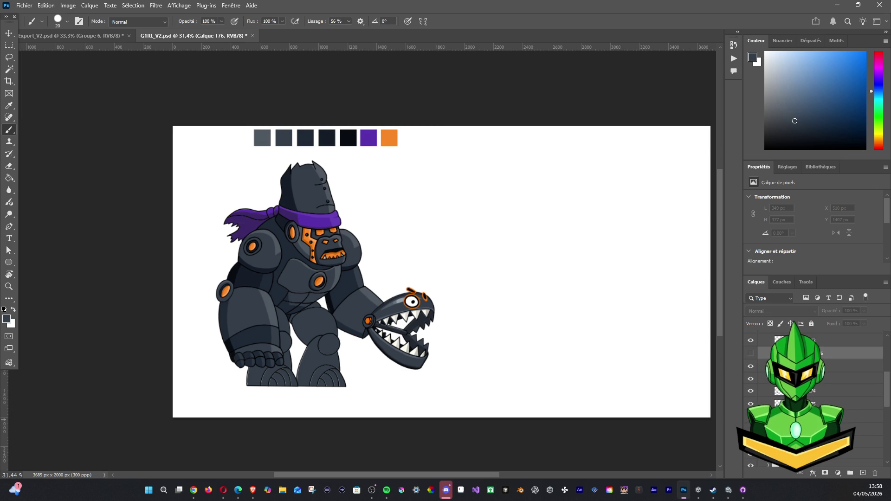
pyautogui.click(831, 404)
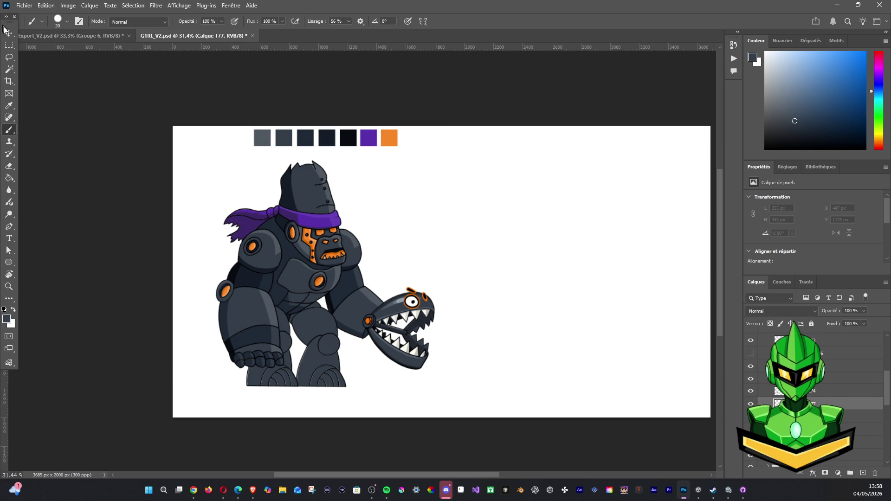
pyautogui.press('w')
pyautogui.hotkey('ctrl', 'a')
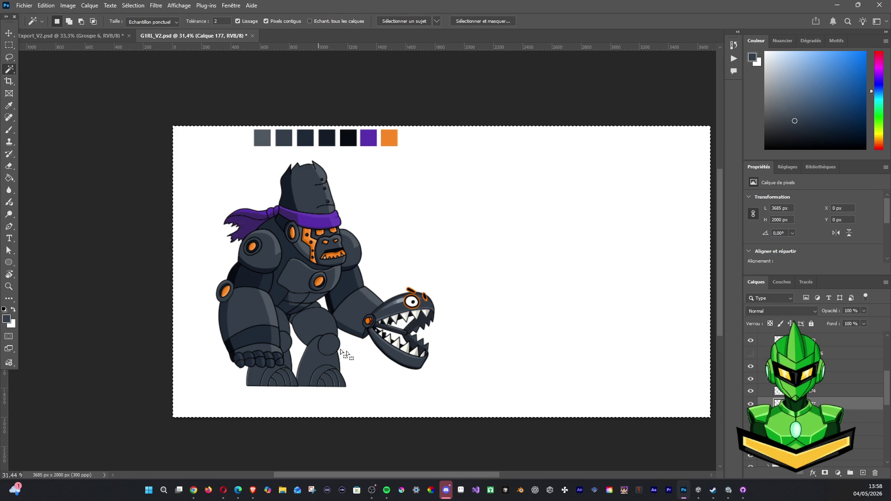
pyautogui.hotkey('ctrl', 'd')
pyautogui.keyDown('ctrl'); pyautogui.click(281, 319); pyautogui.keyUp('ctrl')
pyautogui.click(281, 319)
# Step: Sample a darker grey and paint it inside the oval on Calque 177
pyautogui.hotkey('alt', '[')
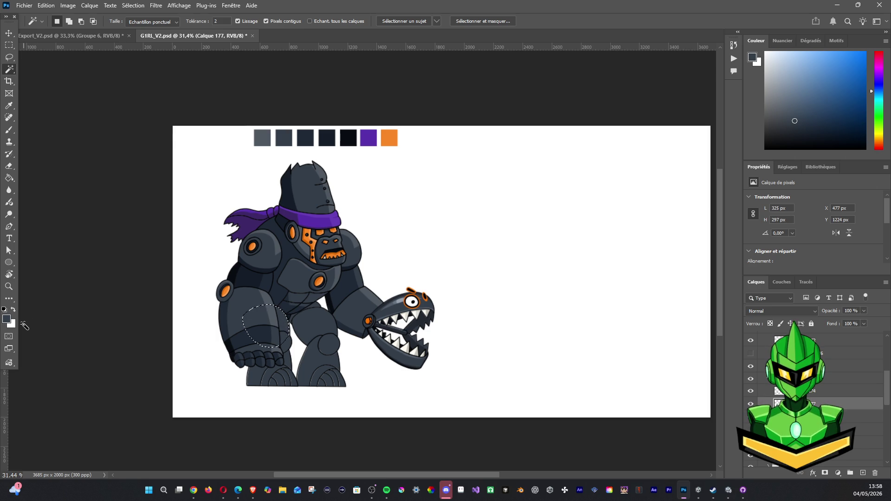
pyautogui.click(9, 130)
pyautogui.keyDown('alt'); pyautogui.click(283, 299); pyautogui.keyUp('alt')
pyautogui.moveTo(283, 300)
pyautogui.mouseDown()
pyautogui.moveTo(276, 332)
pyautogui.moveTo(317, 340)
pyautogui.mouseUp()
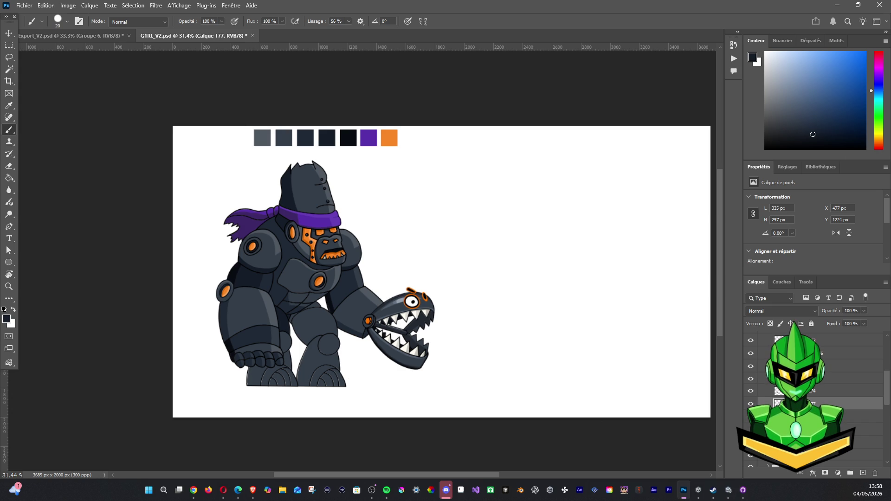
# Step: Select the gorilla's foot shape with the Magic Wand, then drop the selection
pyautogui.hotkey('alt', ']')
pyautogui.click(10, 69)
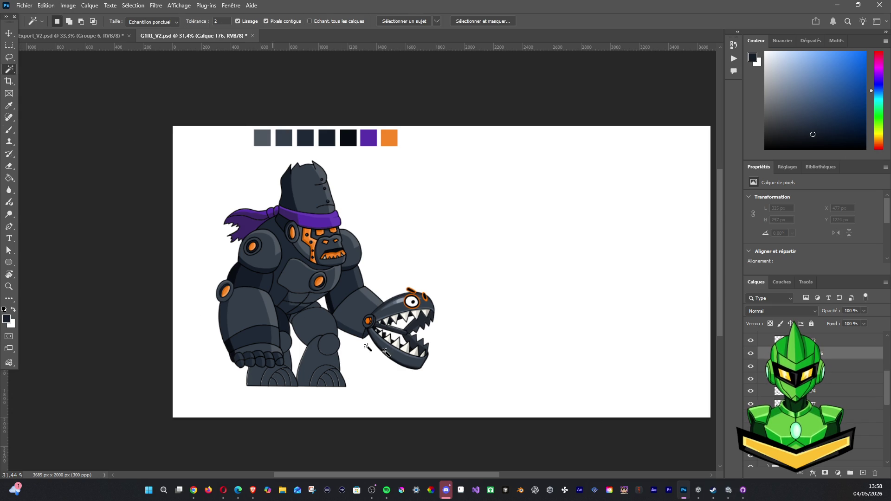
pyautogui.keyDown('ctrl'); pyautogui.click(780, 340); pyautogui.keyUp('ctrl')
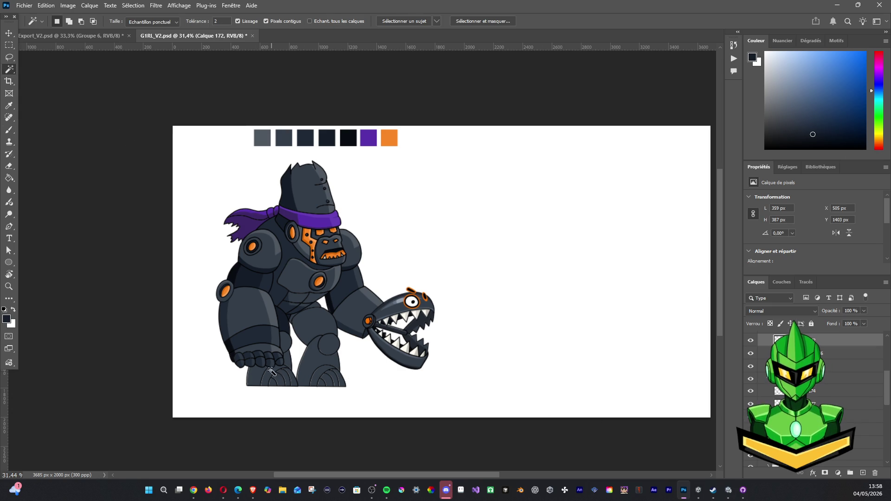
pyautogui.click(876, 353)
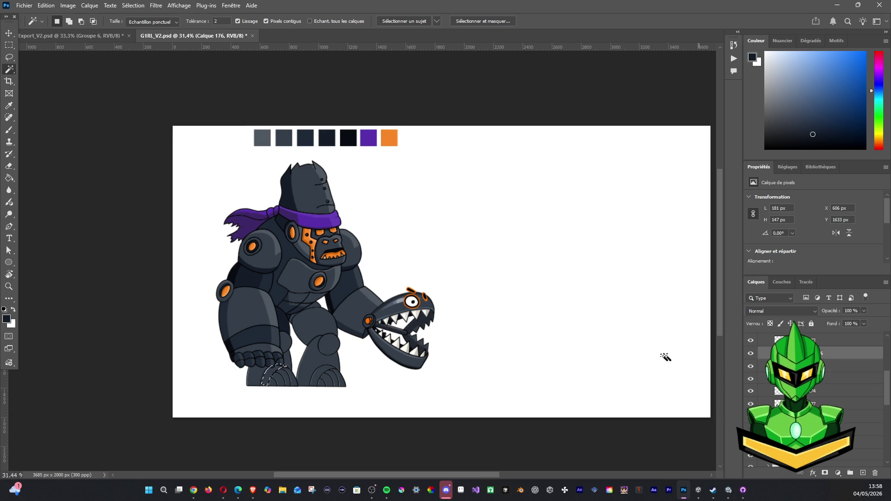
pyautogui.hotkey('ctrl', 'd')
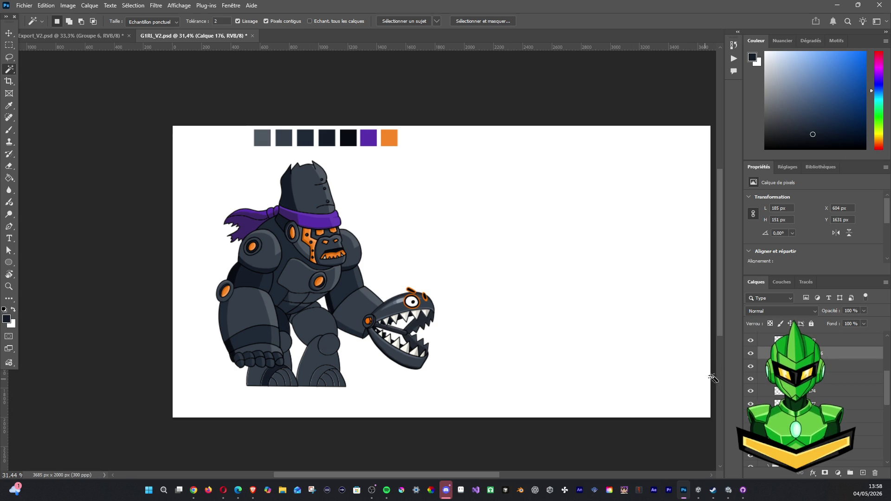
# Step: On new layer Calque 178, paint light grey-blue strokes on the leg, undoing unwanted ones
pyautogui.click(862, 472)
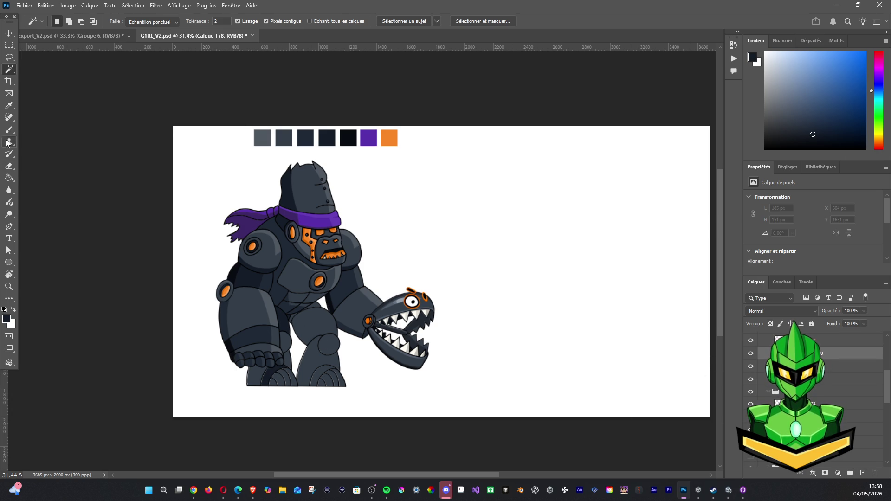
pyautogui.press('b')
pyautogui.keyDown('alt'); pyautogui.click(337, 271); pyautogui.keyUp('alt')
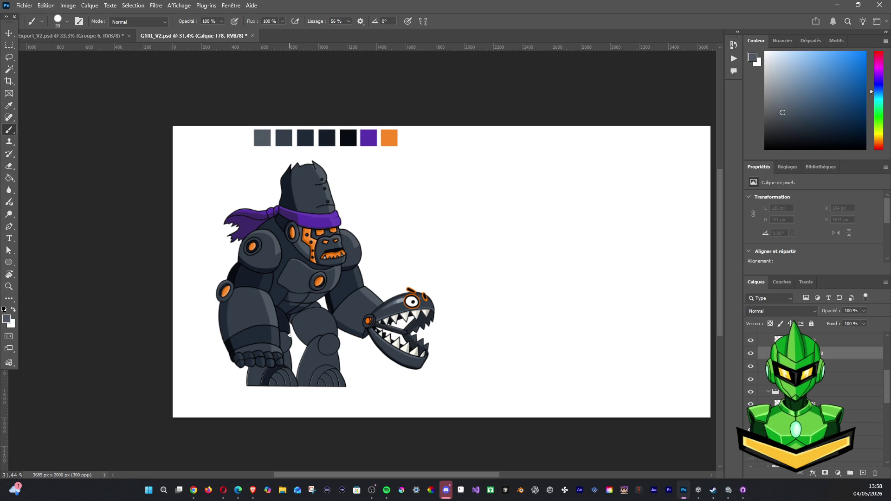
pyautogui.moveTo(286, 341); pyautogui.dragTo(291, 338)
pyautogui.hotkey('ctrl', 'z')
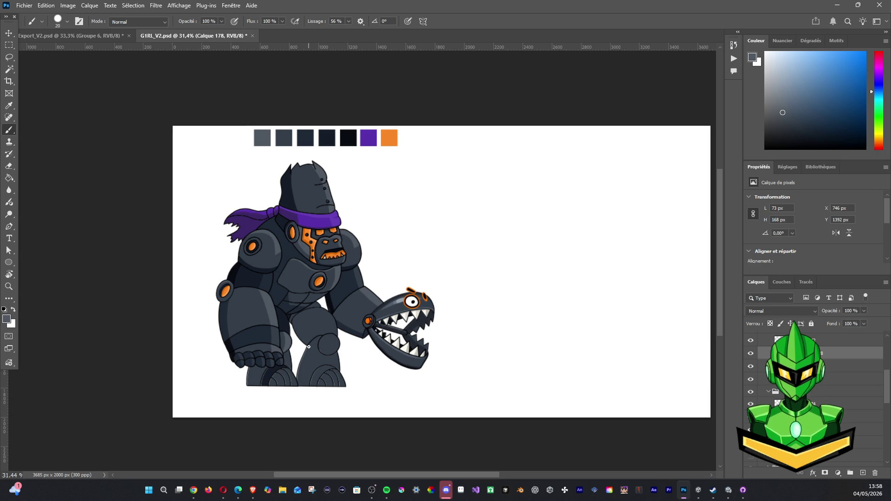
pyautogui.hotkey('ctrl', 'z')
pyautogui.hotkey('ctrl', 'z')
pyautogui.hotkey('ctrl', 'z')
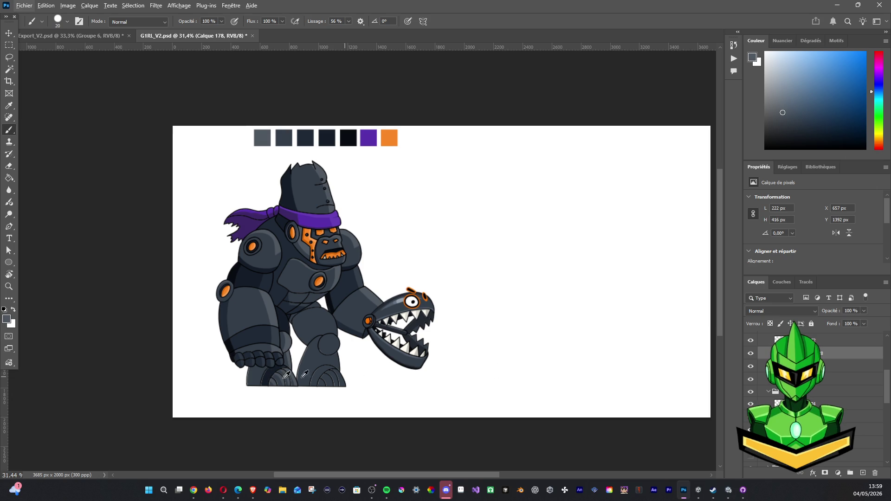
pyautogui.keyDown('alt'); pyautogui.click(223, 312); pyautogui.keyUp('alt')
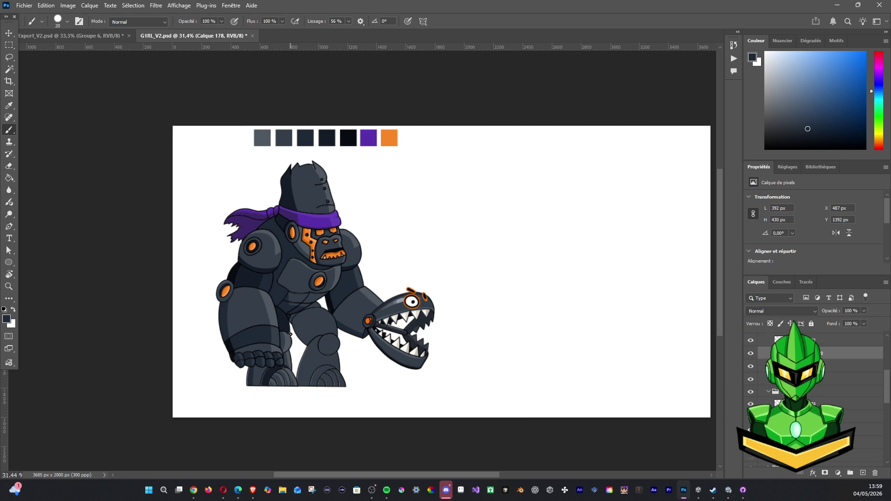
# Step: Add layer Calque 179 and paint a stroke near the gorilla's leg
pyautogui.click(817, 416)
pyautogui.click(864, 474)
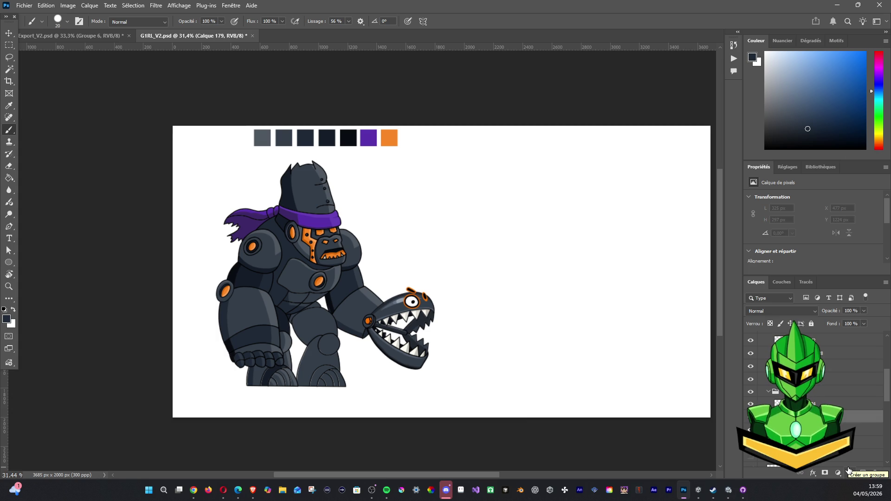
pyautogui.moveTo(280, 312); pyautogui.dragTo(288, 336)
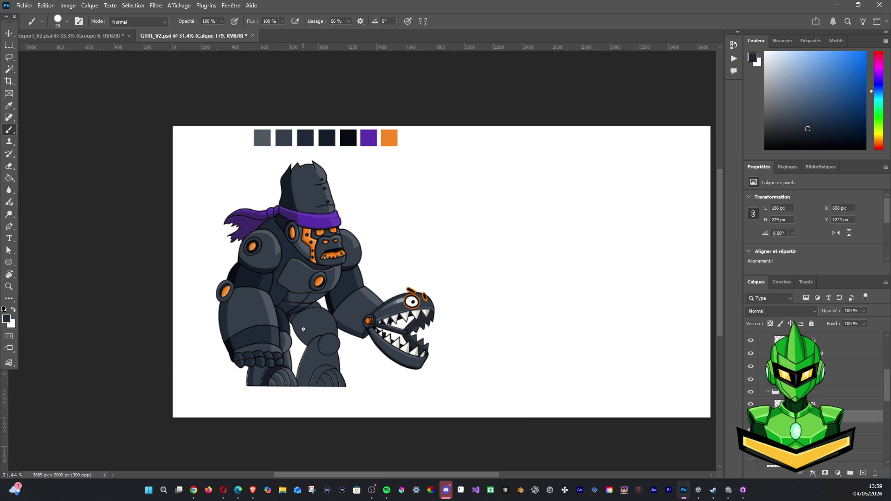
# Step: Move Leg_R and the layer above it lower in the stack, then show the hidden leg layer
pyautogui.scroll(-2, 307, 327)
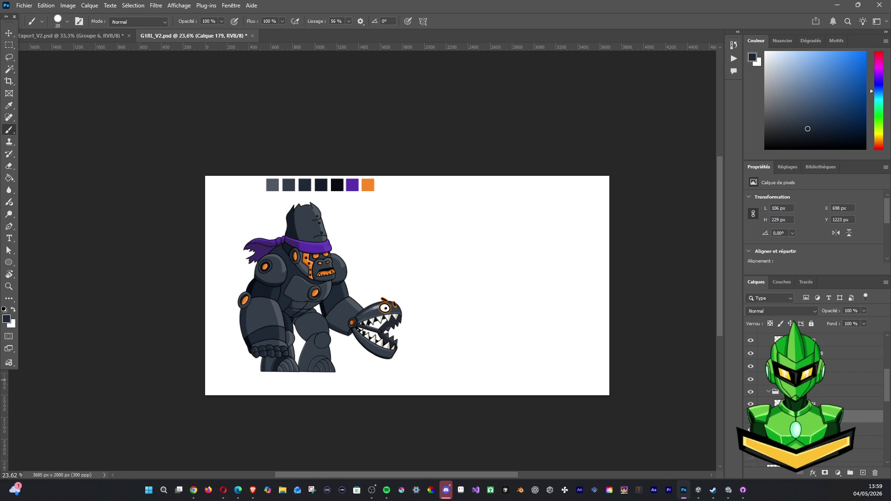
pyautogui.click(767, 392)
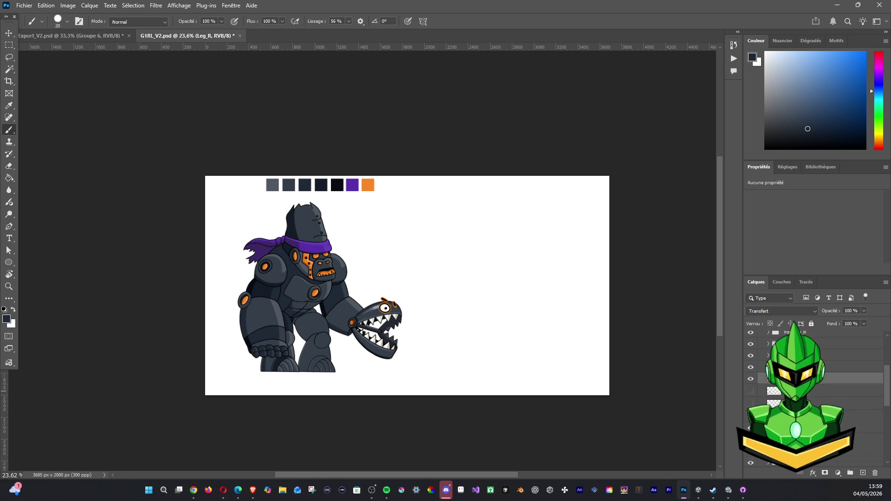
pyautogui.keyDown('shift'); pyautogui.click(789, 368); pyautogui.keyUp('shift')
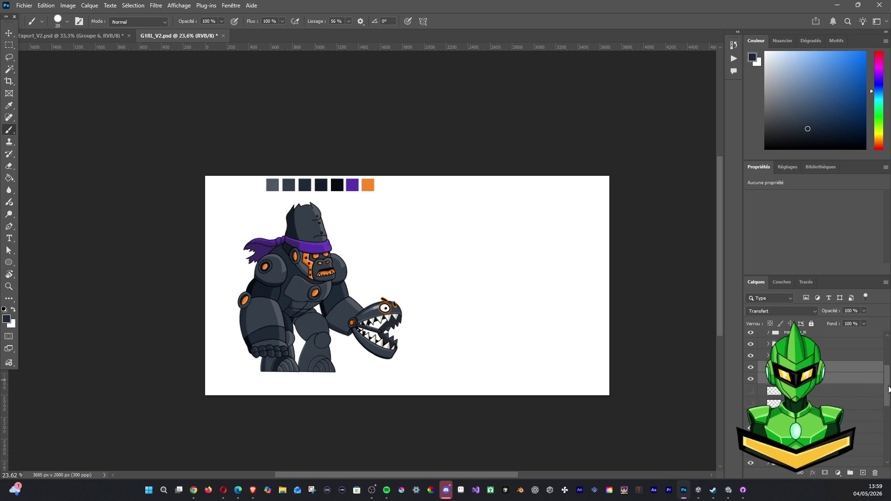
pyautogui.scroll(-2, 882, 403)
pyautogui.moveTo(882, 403); pyautogui.dragTo(870, 465)
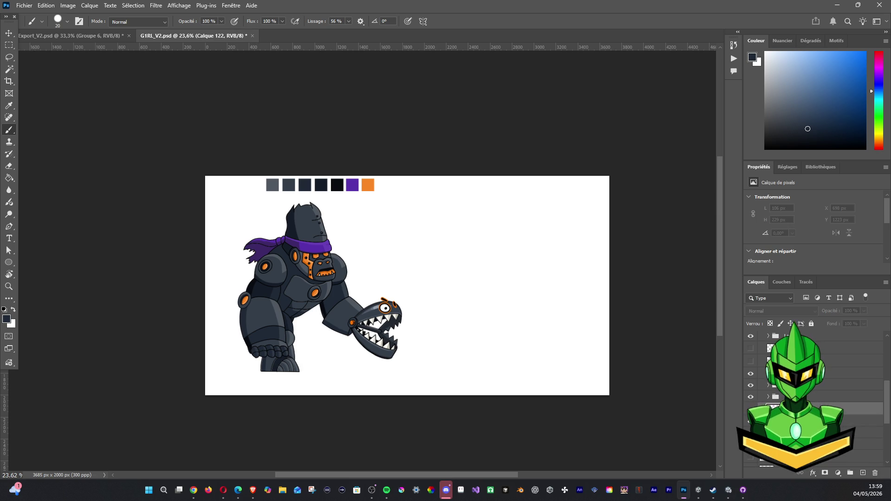
pyautogui.click(751, 420)
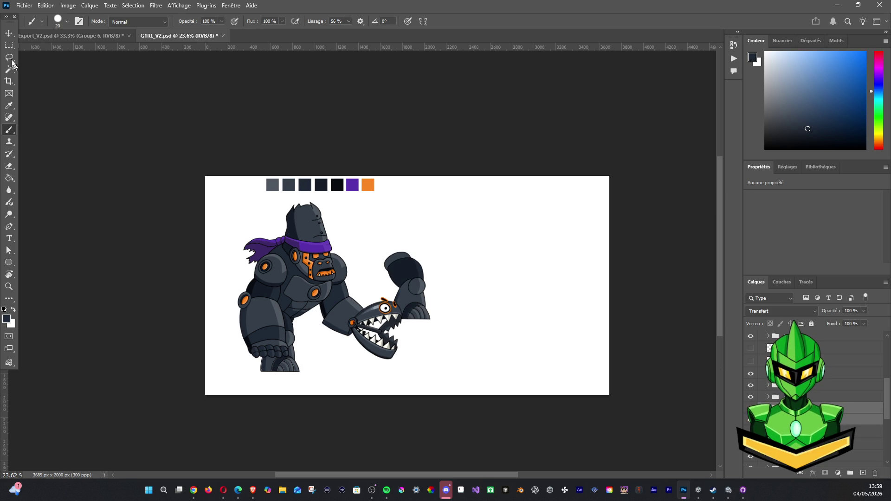
# Step: Move the leg piece under the gorilla's body and scale it to 92.81%
pyautogui.press('v')
pyautogui.moveTo(408, 288); pyautogui.dragTo(315, 341)
pyautogui.moveTo(337, 305); pyautogui.dragTo(322, 332)
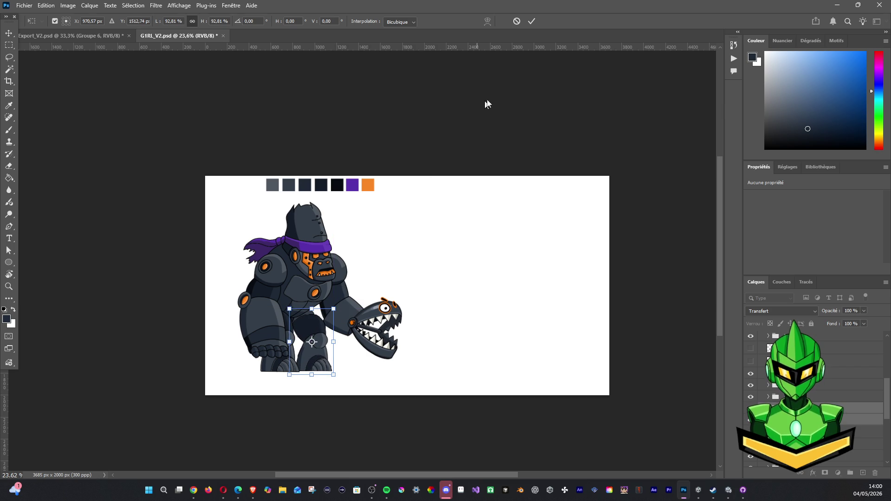
pyautogui.click(532, 22)
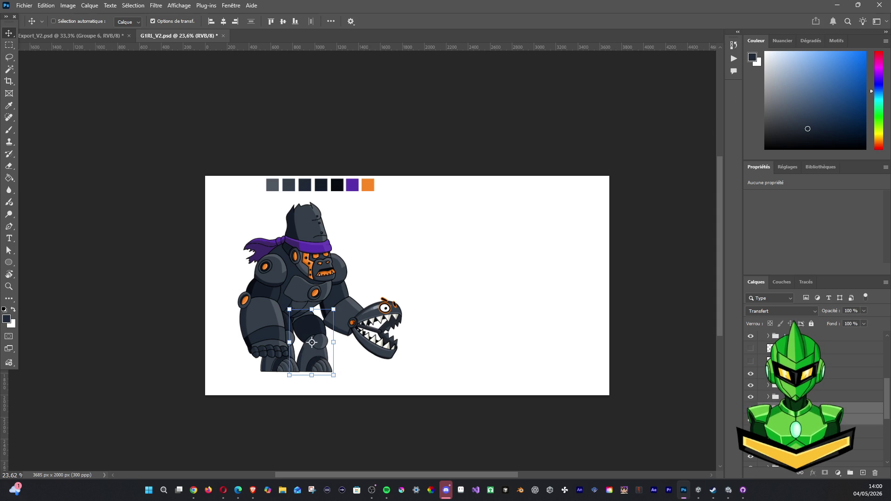
# Step: Select the group holding the gorilla layers in the Layers panel
pyautogui.hotkey('alt', 'Tab')
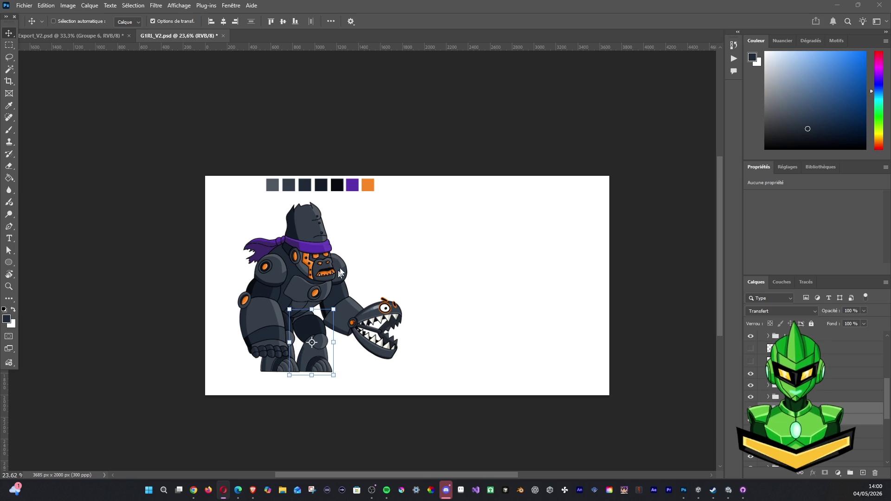
pyautogui.scroll(-2, 378, 258)
pyautogui.scroll(1, 376, 272)
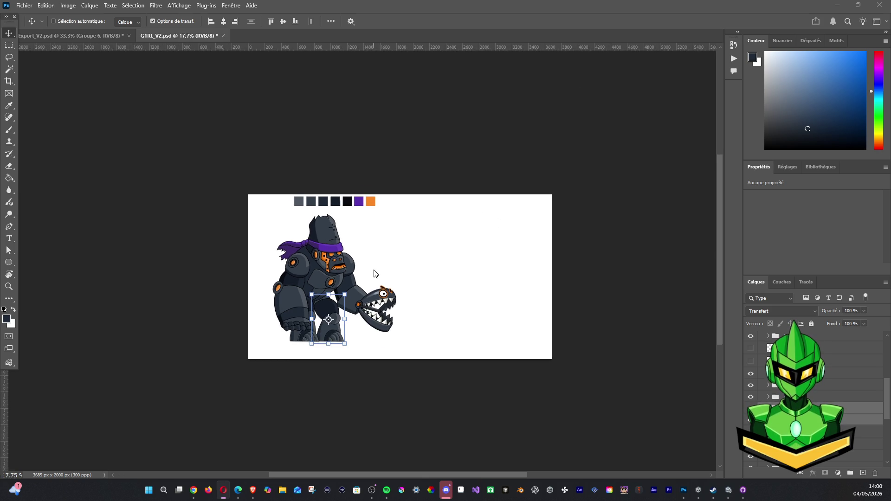
pyautogui.scroll(3, 374, 273)
pyautogui.scroll(5, 815, 395)
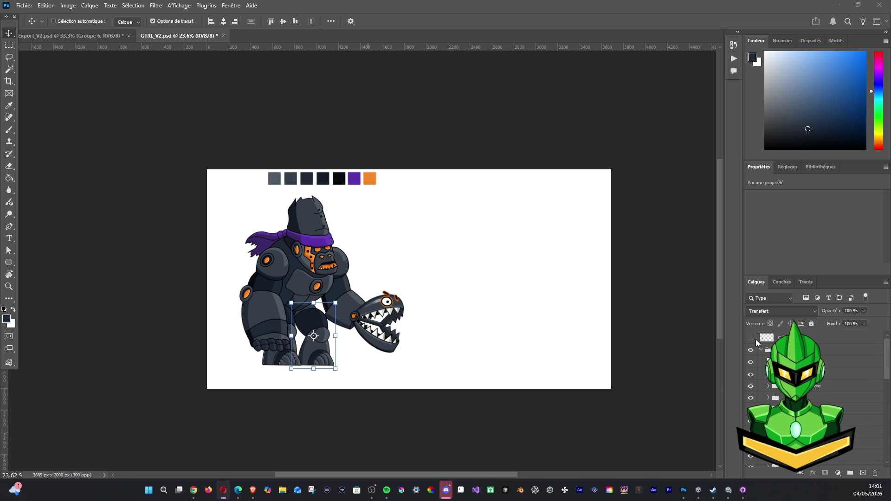
pyautogui.click(880, 358)
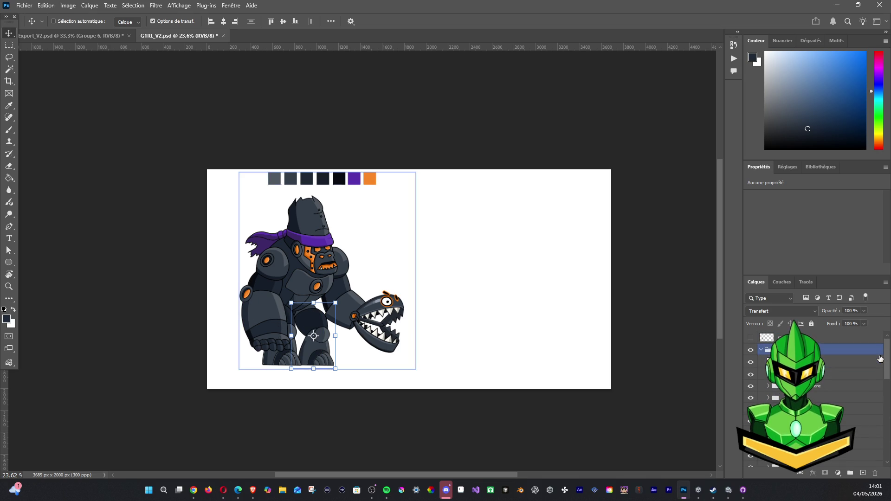
# Step: Hide the white background layer so the gorilla sits on transparency
pyautogui.hotkey('ctrl', ',')
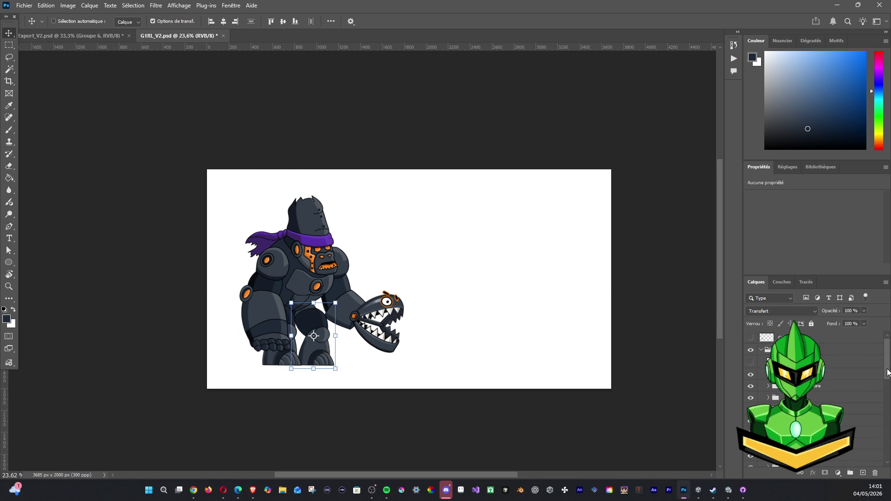
pyautogui.moveTo(887, 373); pyautogui.dragTo(888, 451)
pyautogui.click(752, 461)
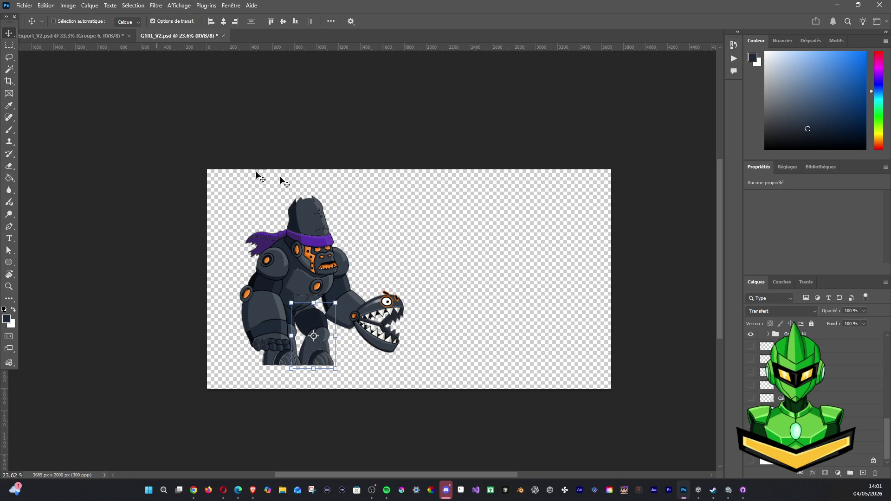
# Step: Duplicate Groupe 14 as Groupe 14 copie and hide the original group
pyautogui.click(23, 6)
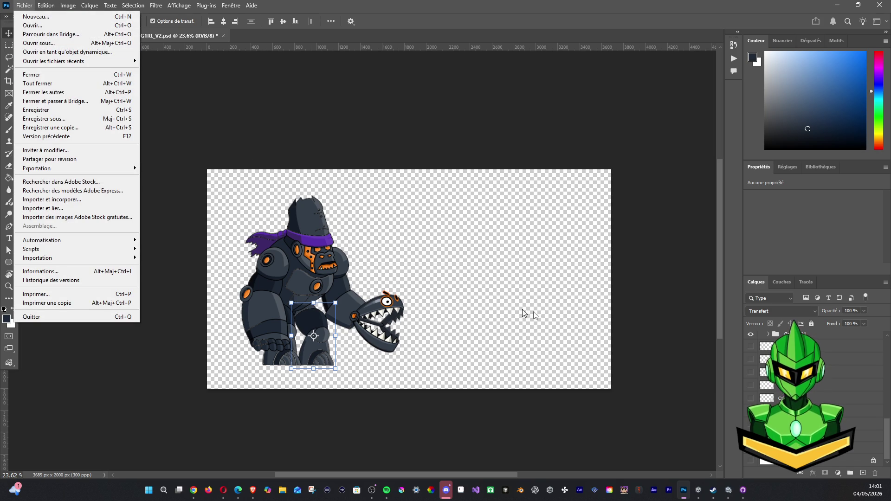
pyautogui.click(817, 334)
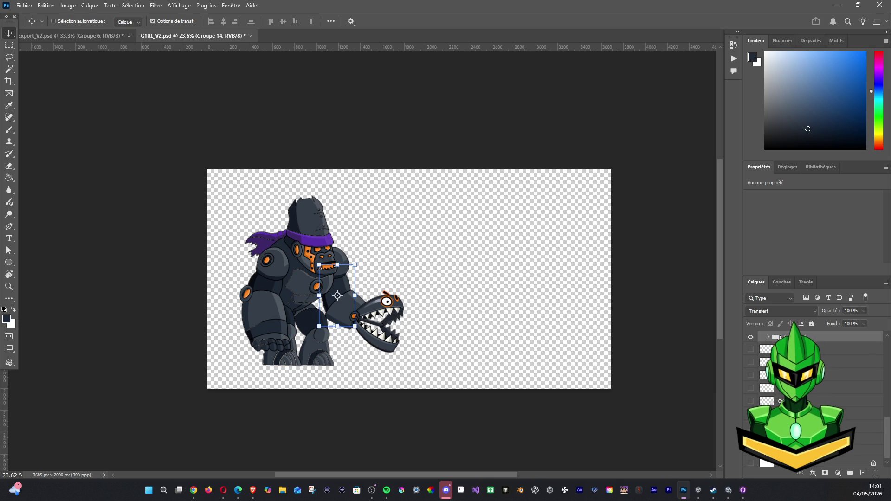
pyautogui.moveTo(817, 337)
pyautogui.mouseDown()
pyautogui.moveTo(837, 473)
pyautogui.moveTo(863, 473)
pyautogui.mouseUp()
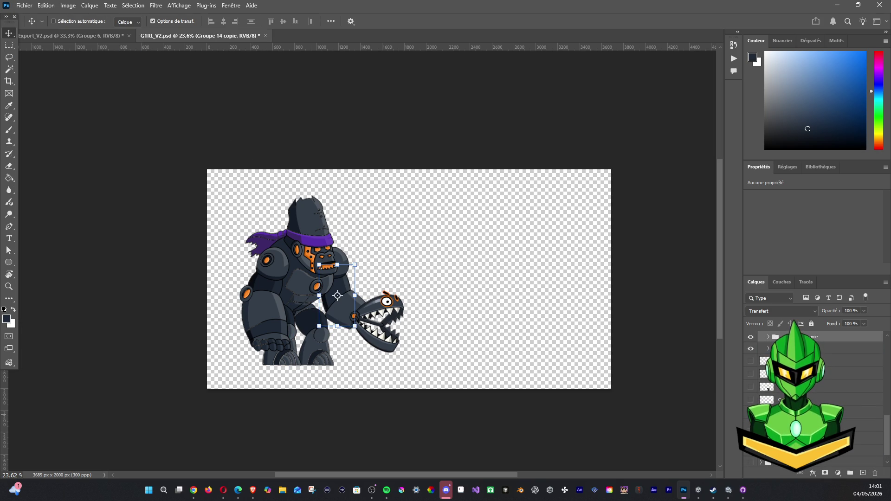
pyautogui.click(751, 348)
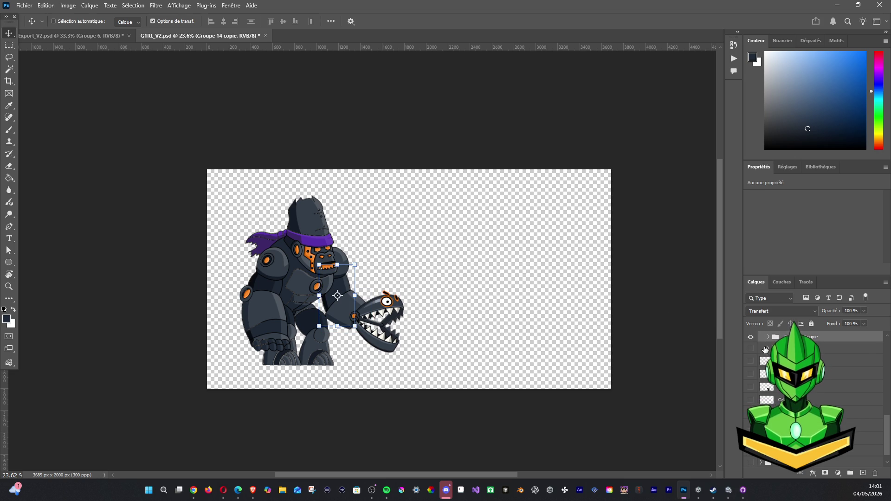
pyautogui.scroll(-1, 766, 395)
pyautogui.scroll(2, 764, 403)
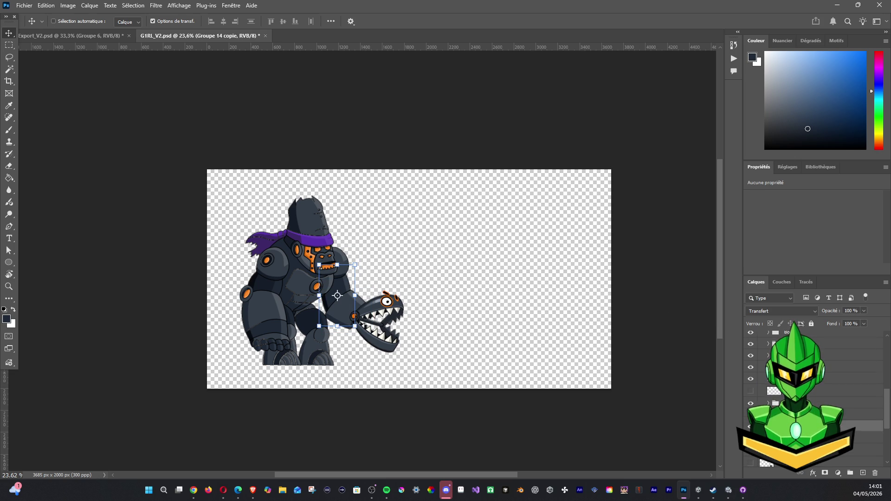
pyautogui.scroll(1, 790, 394)
pyautogui.scroll(-3, 789, 395)
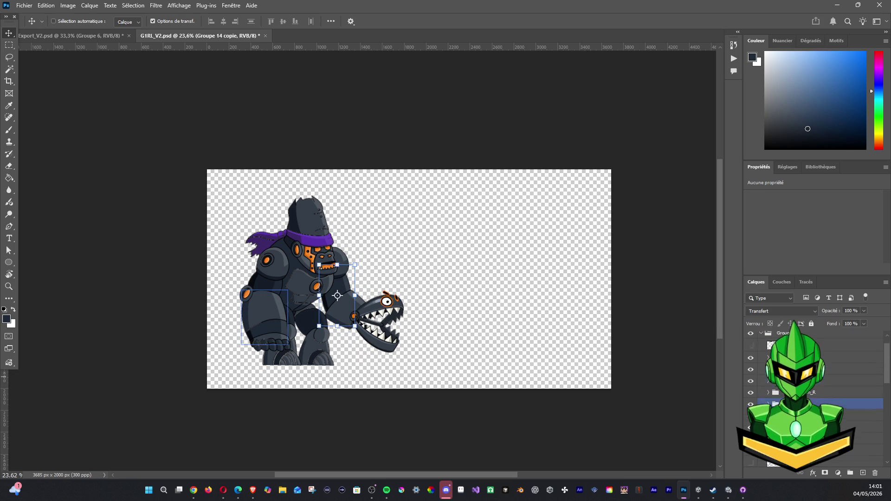
pyautogui.scroll(-3, 789, 395)
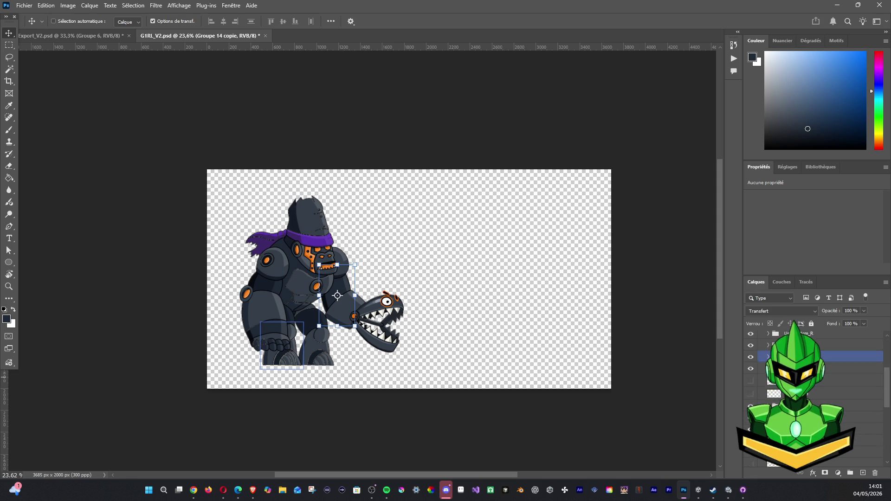
# Step: Duplicate Groupe 15 and merge the Groupe 15 copie into a single pixel layer
pyautogui.keyDown('ctrl'); pyautogui.click(790, 375); pyautogui.keyUp('ctrl')
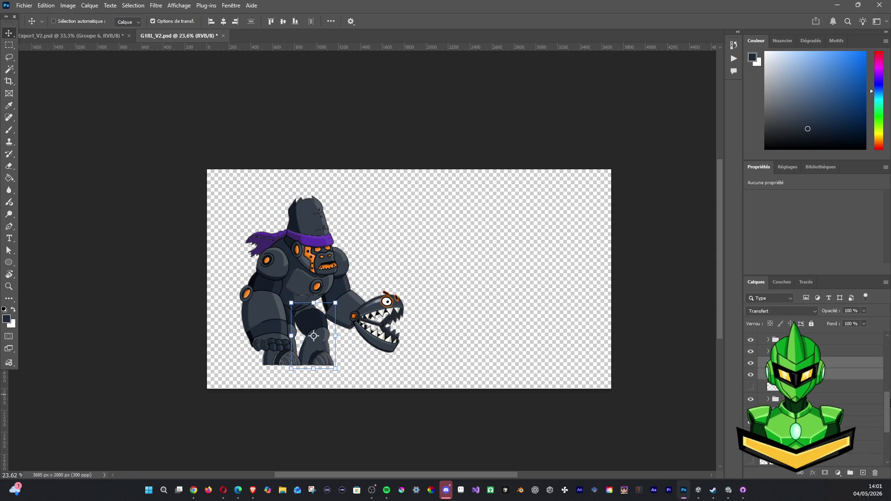
pyautogui.scroll(3, 889, 409)
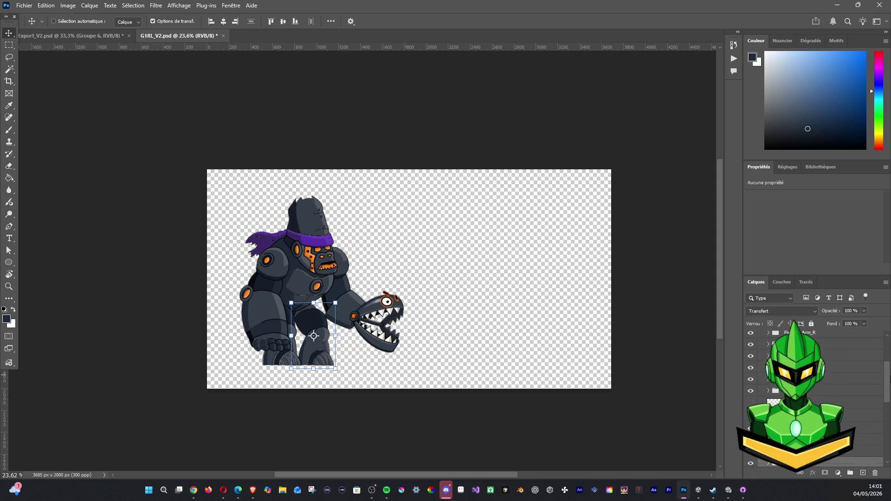
pyautogui.scroll(3, 817, 400)
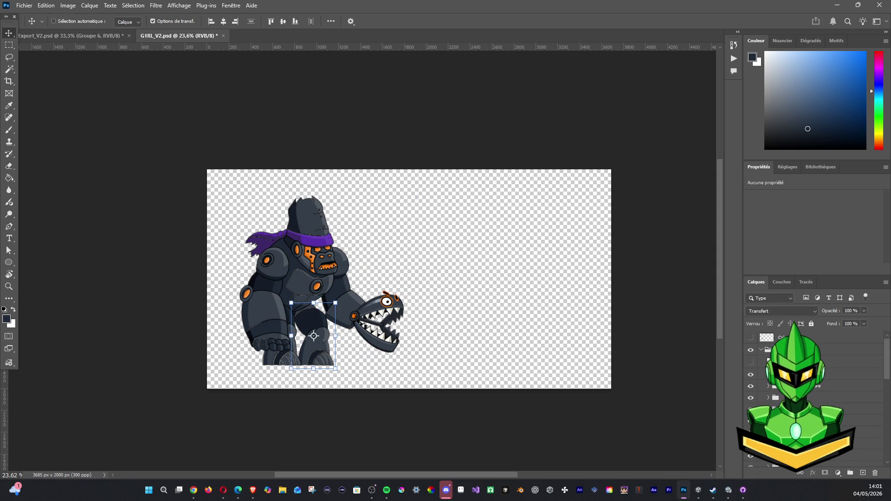
pyautogui.click(875, 349)
pyautogui.moveTo(864, 474); pyautogui.dragTo(864, 473)
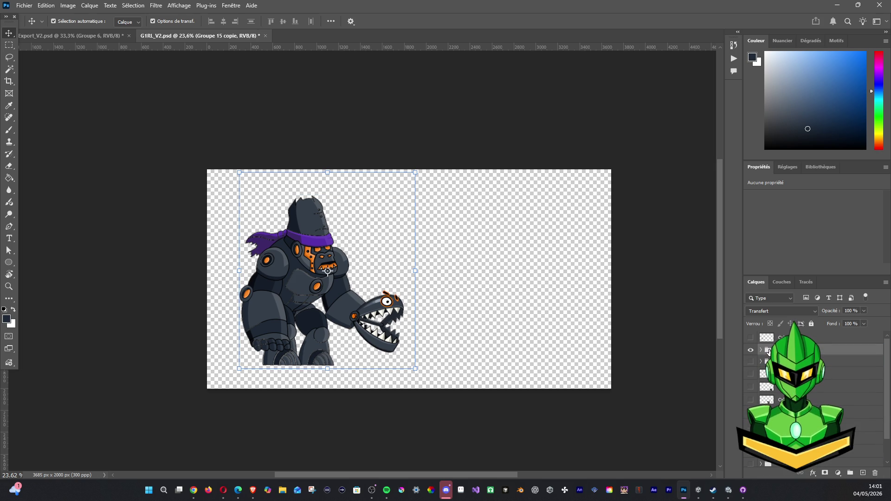
pyautogui.hotkey('ctrl', 'e')
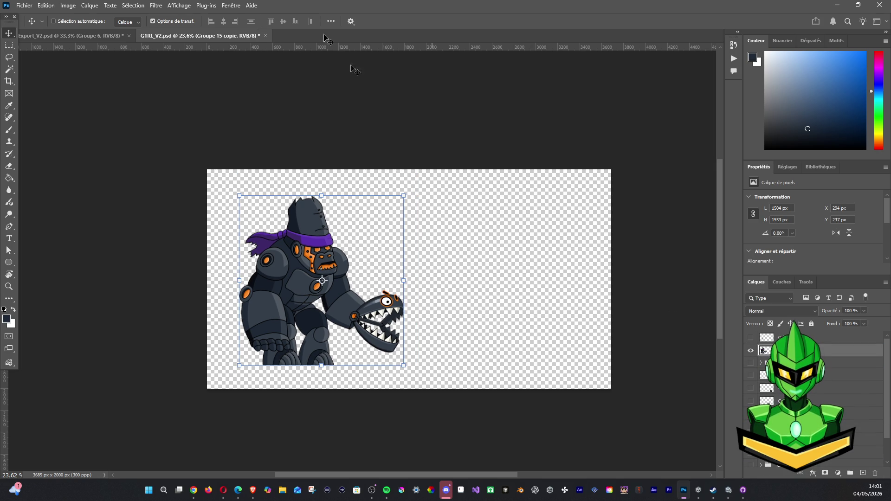
pyautogui.click(24, 5)
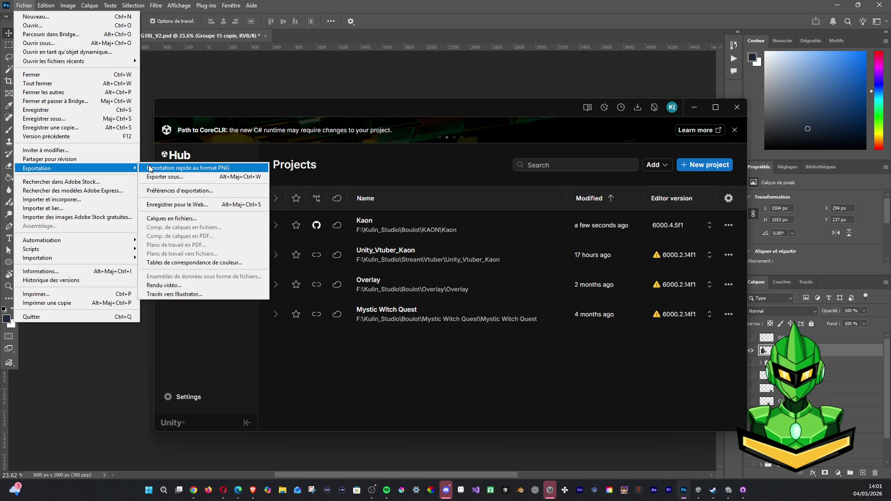
# Step: Quick-export the merged gorilla as G1RL_V2.png, then focus Unity's Project asset search
pyautogui.click(527, 203)
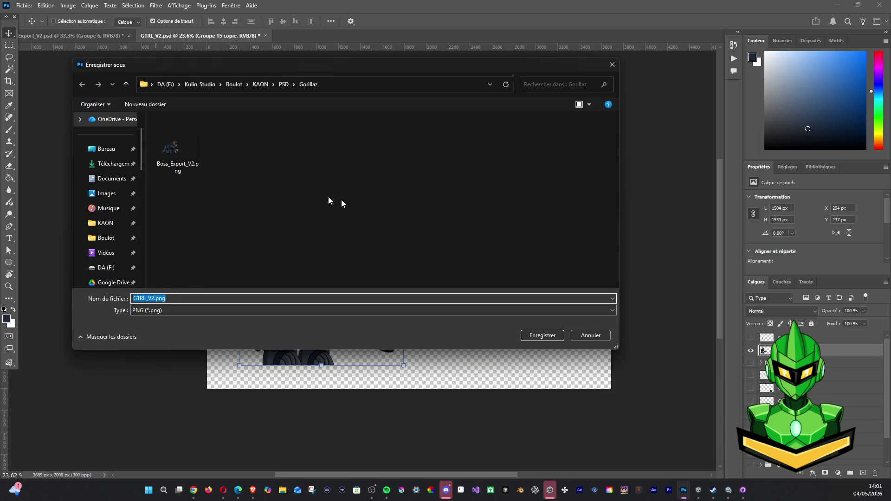
pyautogui.click(554, 337)
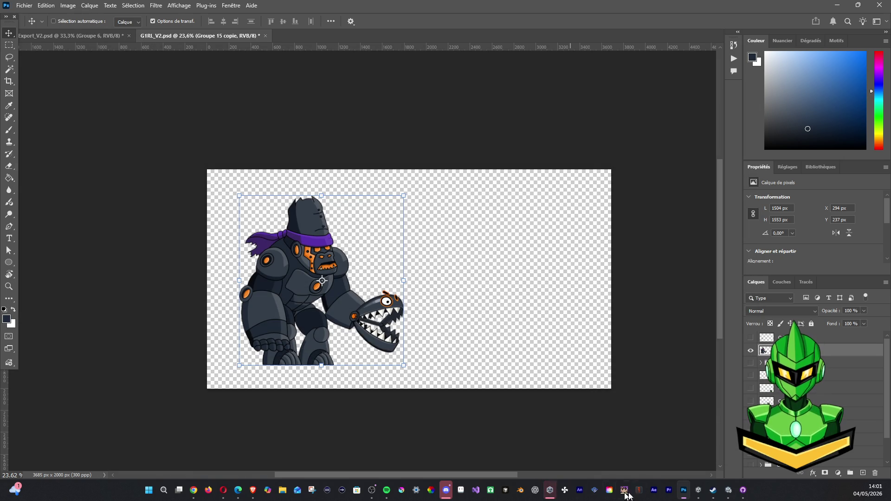
pyautogui.click(725, 493)
pyautogui.click(721, 56)
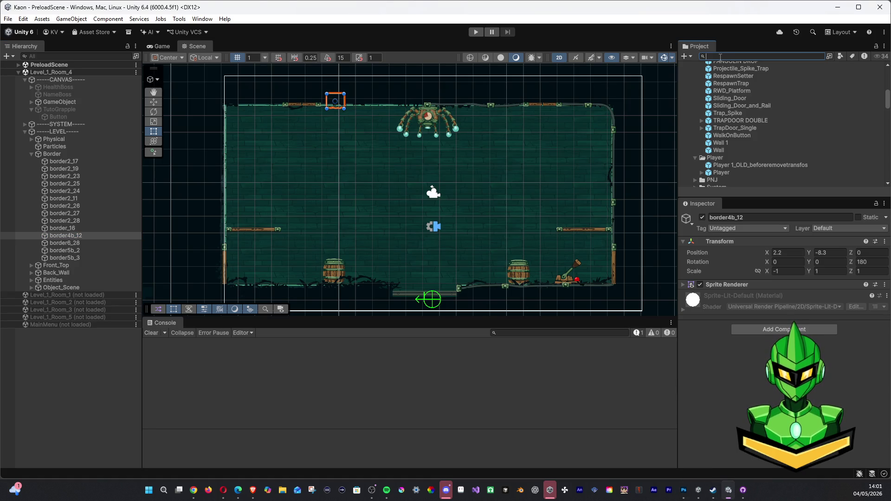
# Step: Search Unity's Project assets for 'g1r', clear the search, and return to Photoshop
pyautogui.write('g1')
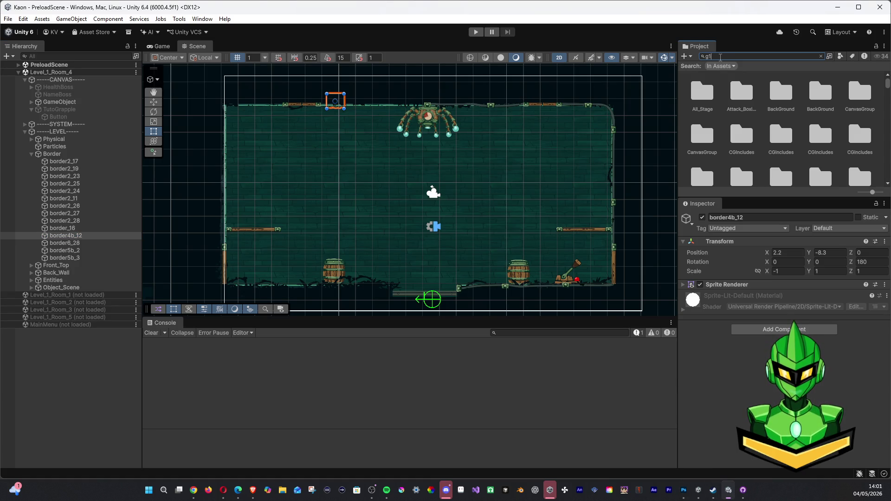
pyautogui.write('r')
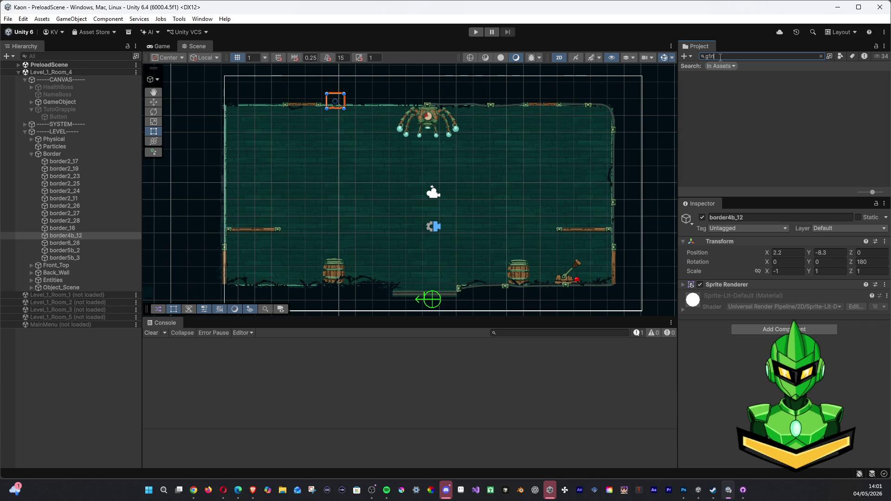
pyautogui.press('BackSpace')
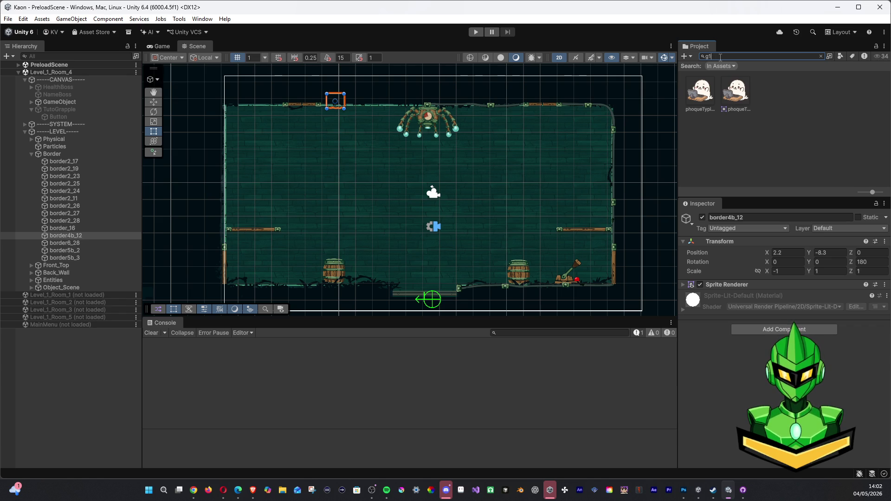
pyautogui.press('BackSpace')
pyautogui.press('BackSpace')
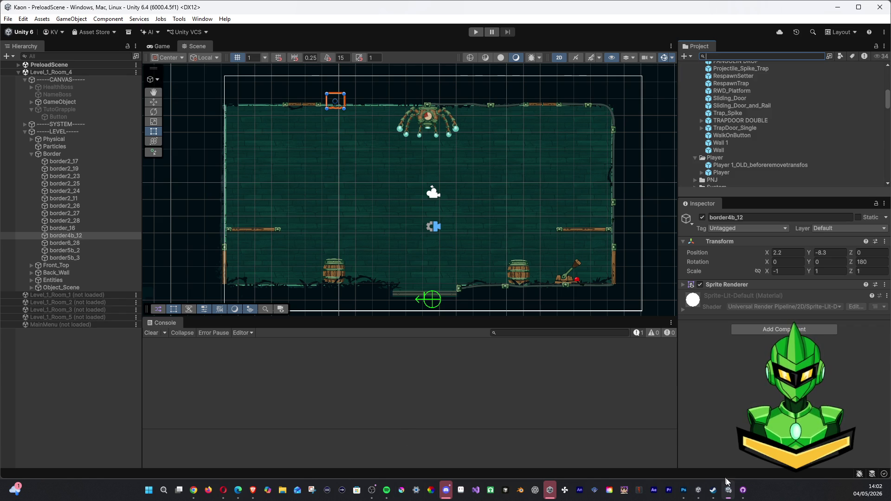
pyautogui.click(685, 490)
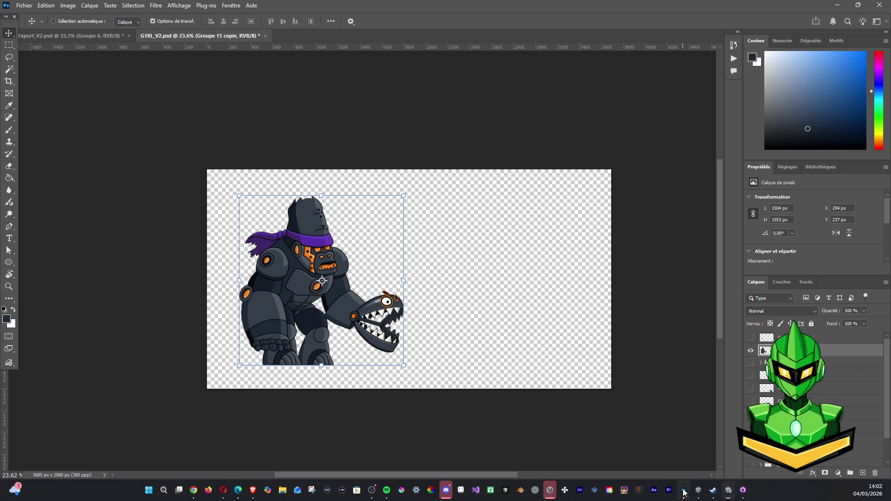
# Step: Quick-export the gorilla artwork as G1RL_V2.png into the Gorillaz folder, then switch to Unity
pyautogui.click(24, 6)
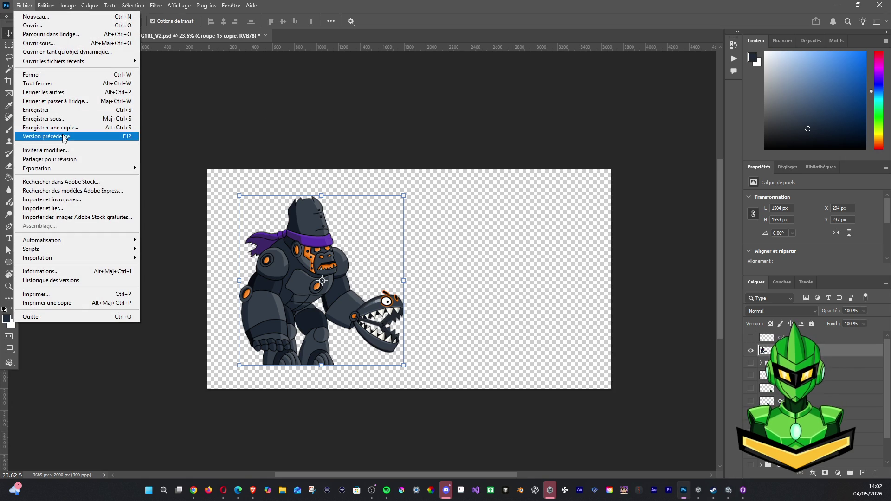
pyautogui.moveTo(65, 169)
pyautogui.click(232, 118)
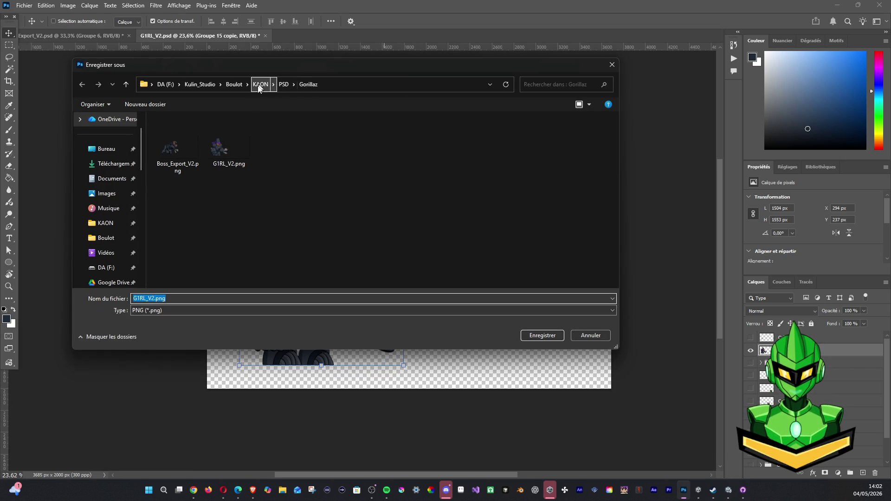
pyautogui.click(225, 152)
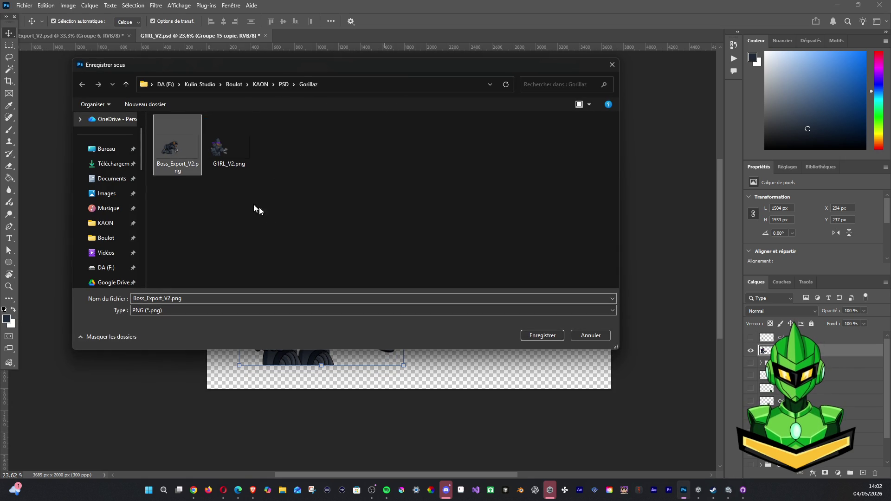
pyautogui.click(227, 166)
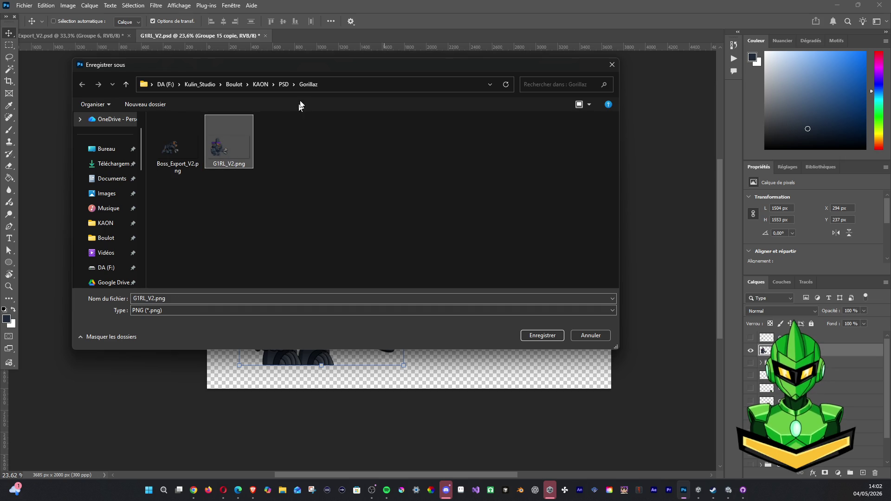
pyautogui.click(338, 87)
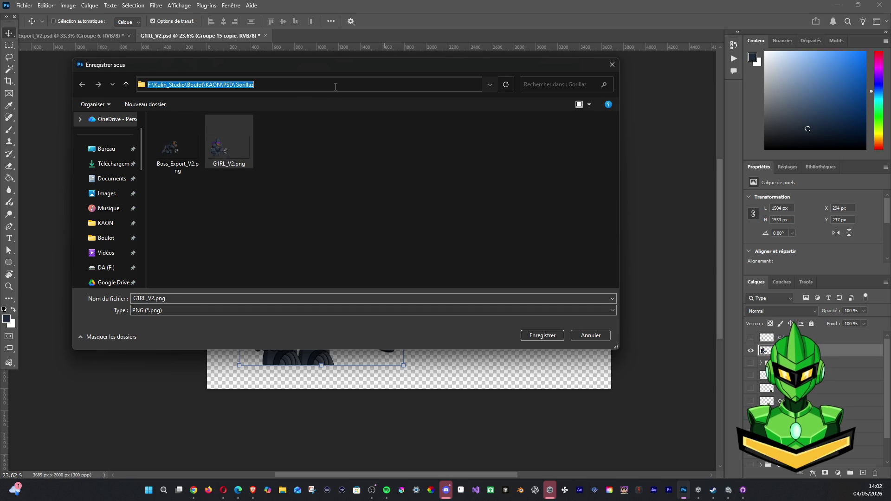
pyautogui.click(282, 487)
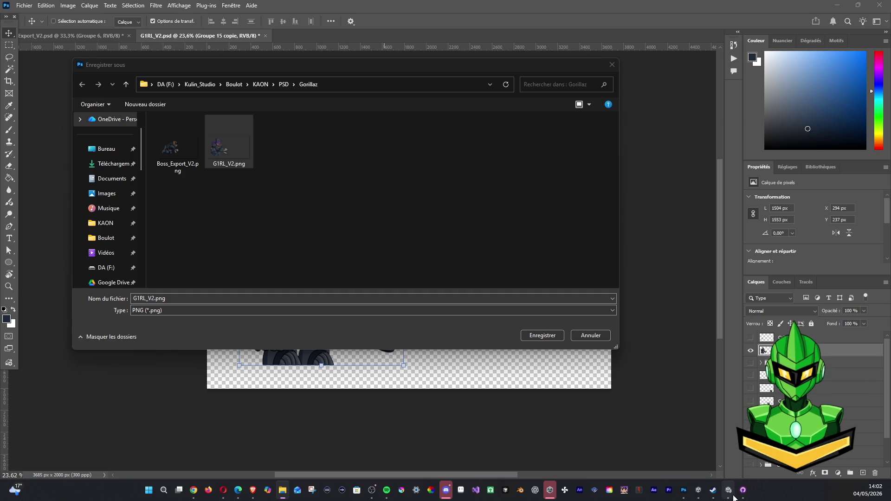
pyautogui.moveTo(733, 498)
pyautogui.click(726, 452)
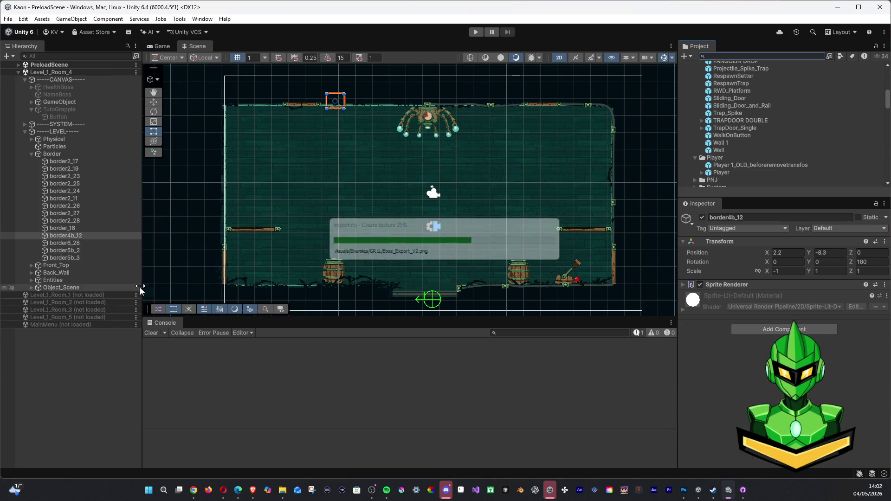
# Step: Dismiss the File menu, collapse the Level_1_Room_4 scene, and unload it
pyautogui.click(24, 18)
pyautogui.moveTo(8, 19)
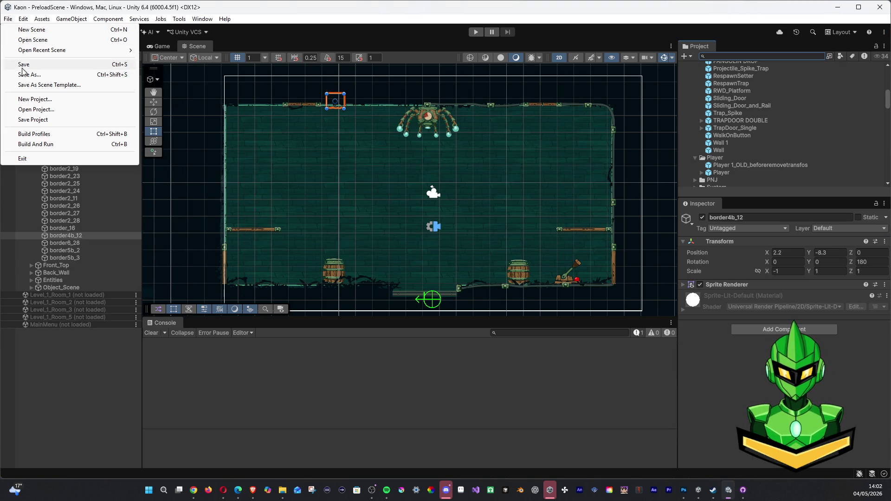
pyautogui.click(223, 37)
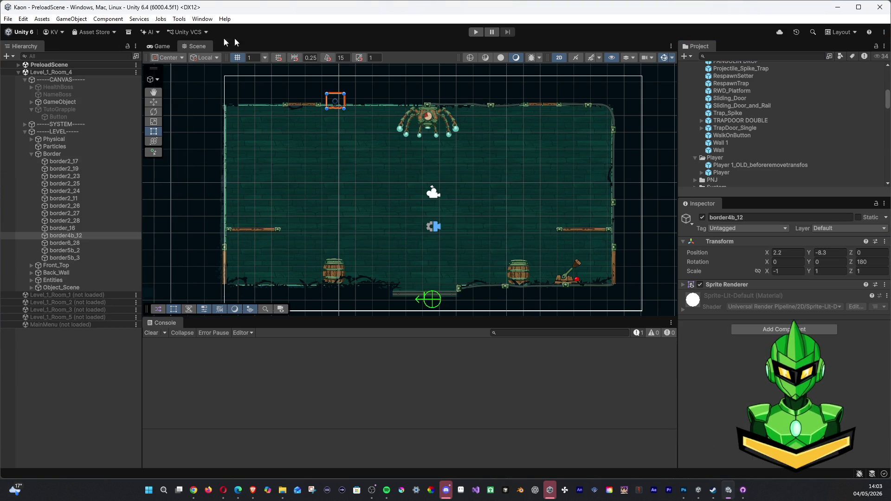
pyautogui.click(17, 72)
pyautogui.rightClick(133, 73)
pyautogui.click(147, 127)
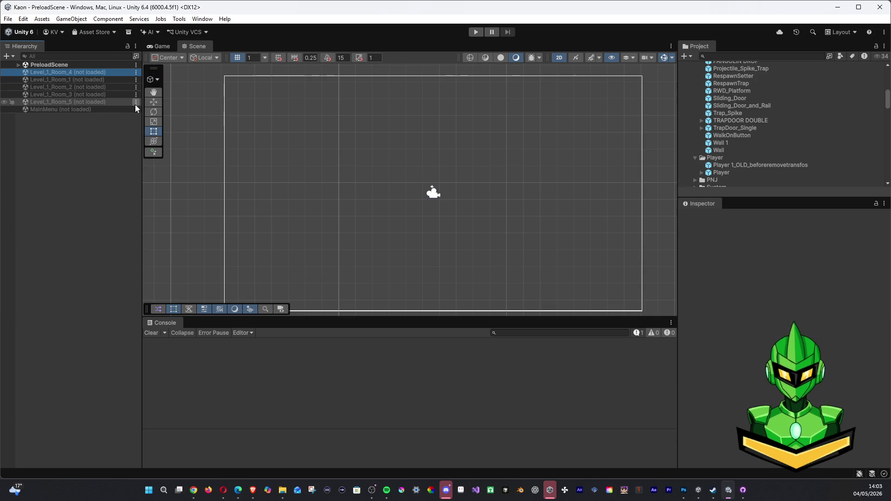
# Step: Load Level_1_Room_5, frame its -----LEVEL----- group, and select the Gorilla boss
pyautogui.click(135, 102)
pyautogui.click(163, 109)
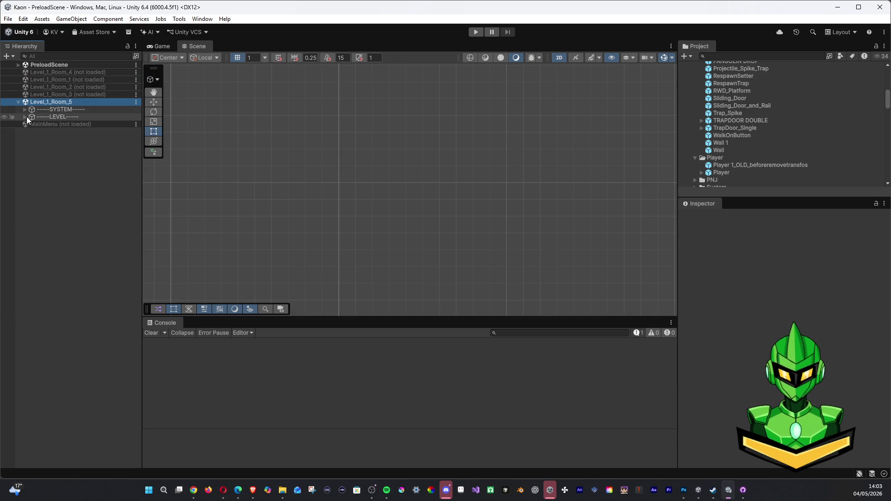
pyautogui.doubleClick(52, 116)
pyautogui.scroll(5, 399, 193)
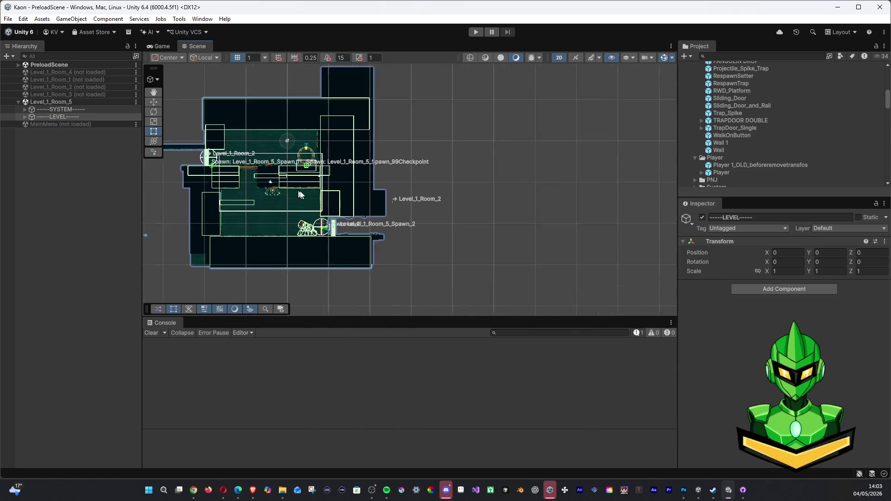
pyautogui.scroll(5, 352, 186)
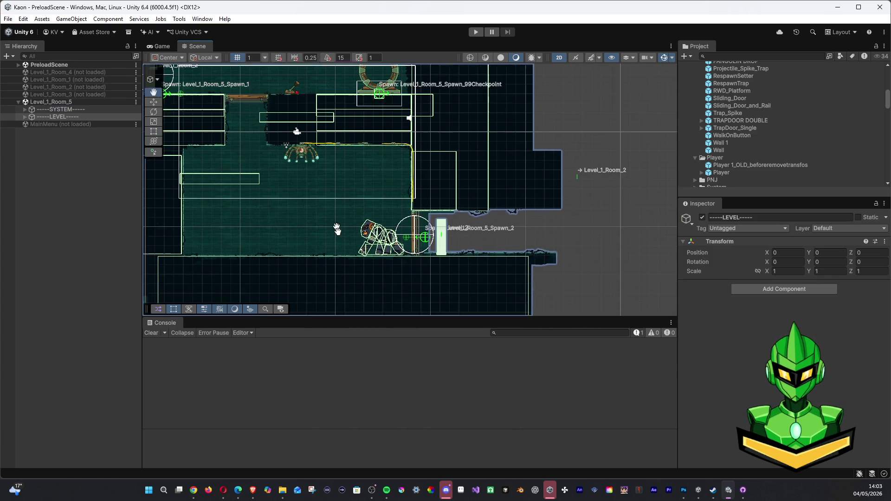
pyautogui.click(381, 269)
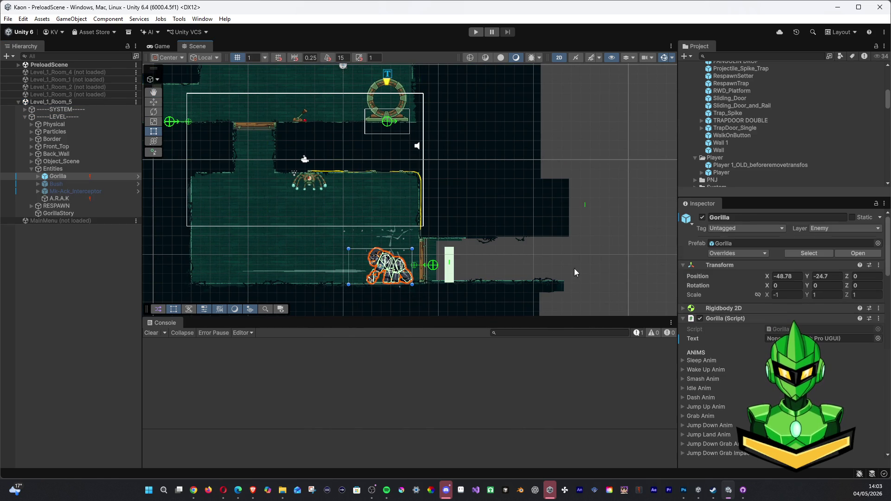
# Step: Move the Gorilla to the right with the Move tool, then select the Back_Wall_10 tile
pyautogui.click(153, 102)
pyautogui.moveTo(408, 266); pyautogui.dragTo(652, 299)
pyautogui.click(287, 250)
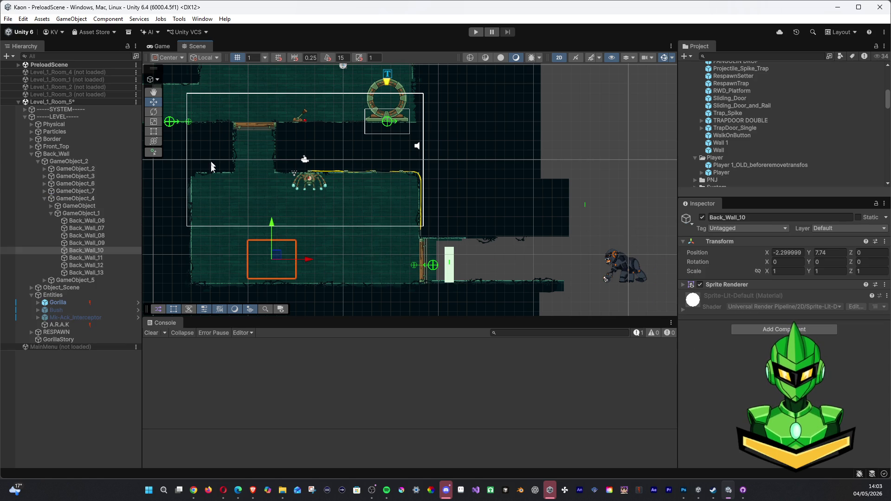
# Step: Search Project assets for 'g1rl', drag the G1RL_V2 sprite into the scene, and inspect the latest error
pyautogui.click(736, 56)
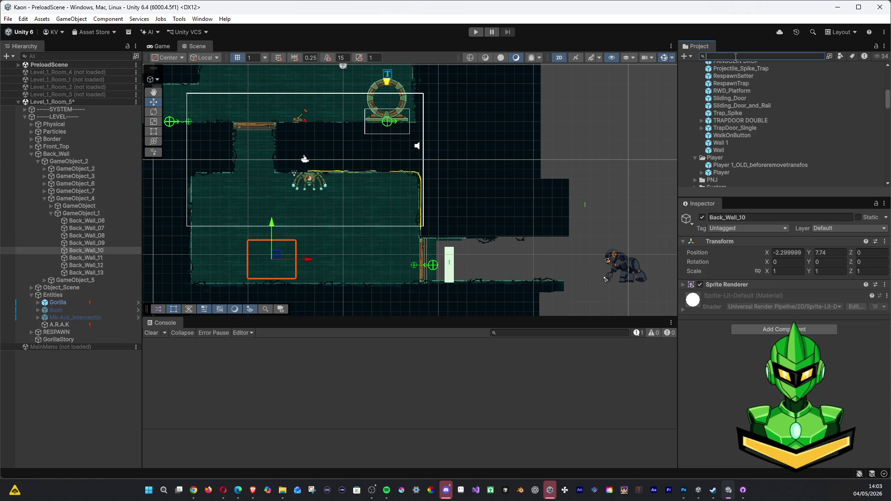
pyautogui.write('girl')
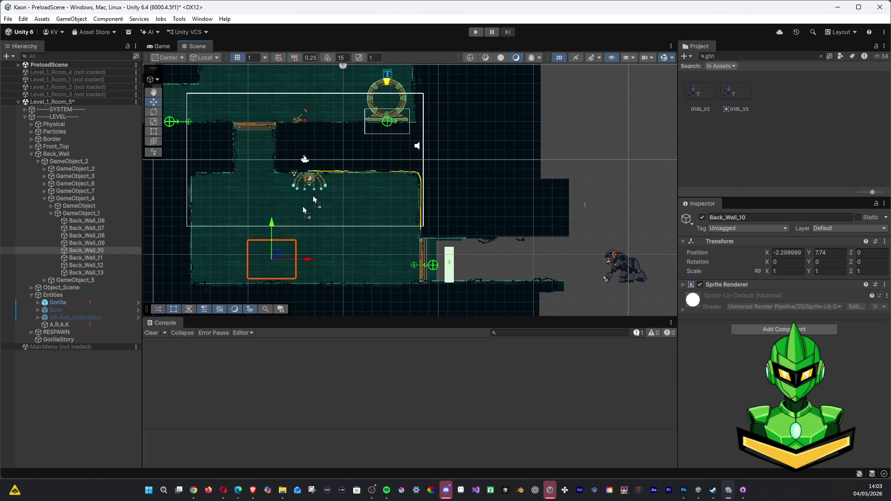
pyautogui.moveTo(270, 226); pyautogui.dragTo(290, 220)
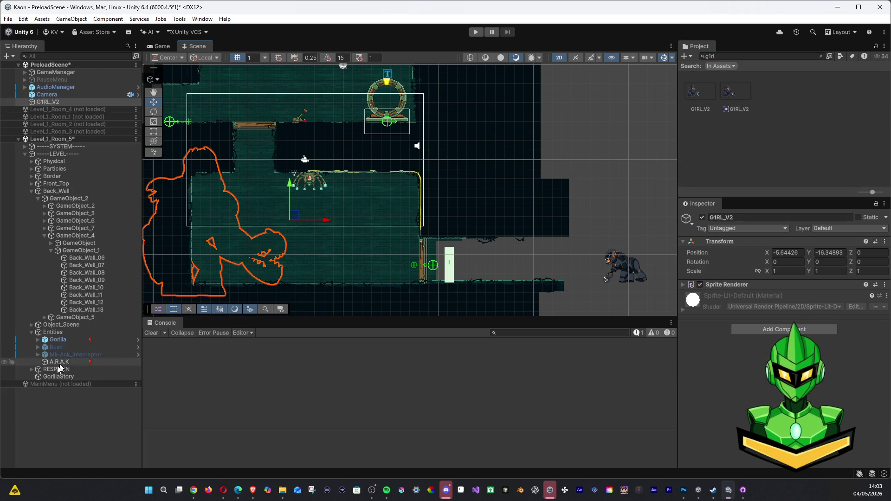
pyautogui.moveTo(58, 377)
pyautogui.mouseDown()
pyautogui.moveTo(42, 104)
pyautogui.moveTo(74, 298)
pyautogui.moveTo(55, 334)
pyautogui.moveTo(58, 377)
pyautogui.mouseUp()
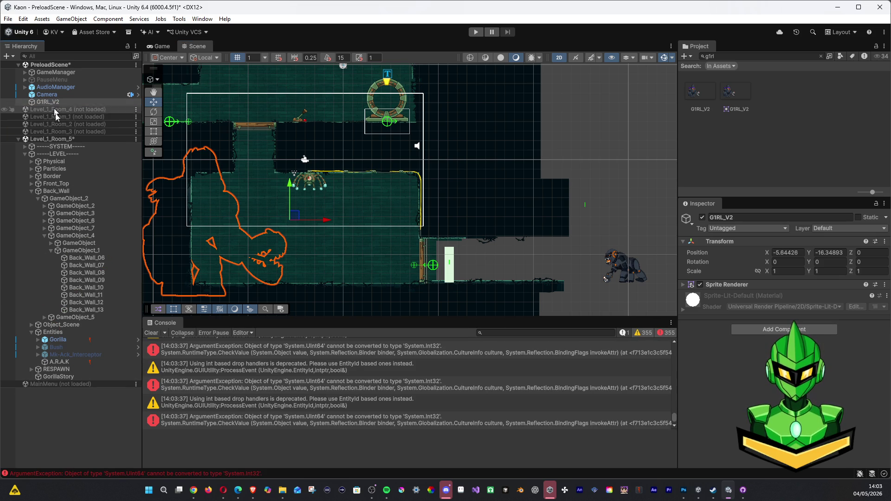
pyautogui.click(95, 475)
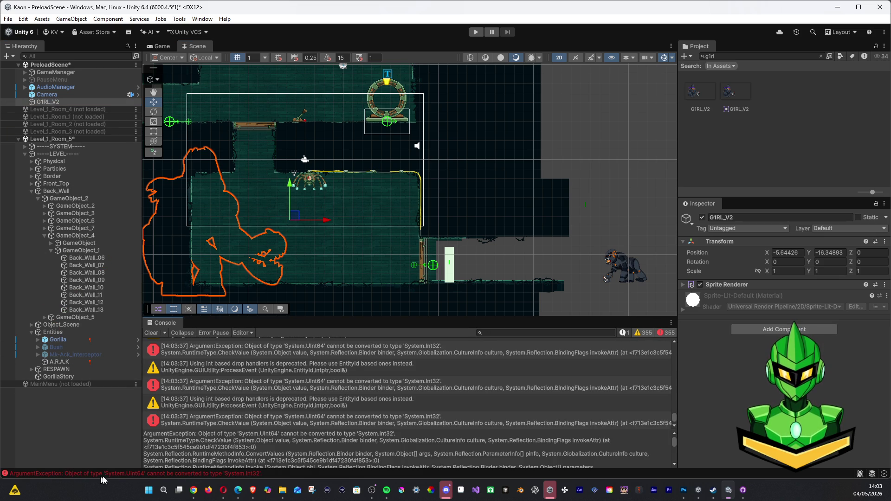
pyautogui.click(300, 421)
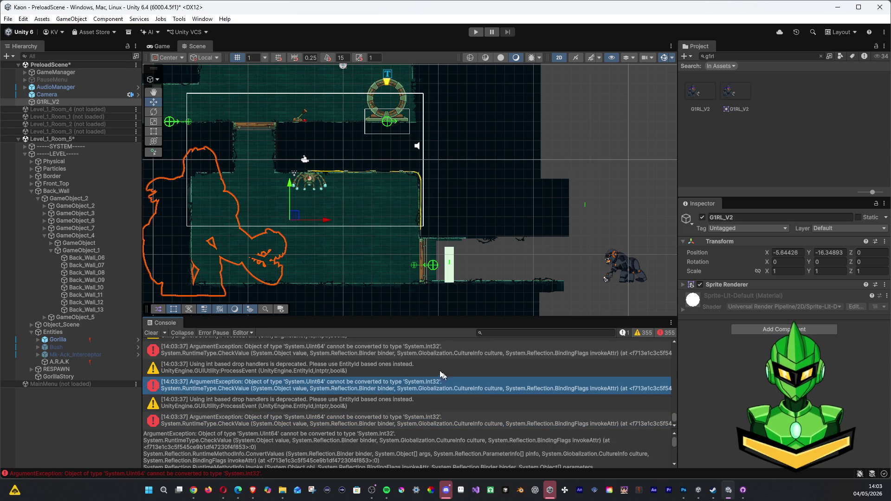
pyautogui.scroll(-1, 252, 386)
pyautogui.scroll(-1, 253, 386)
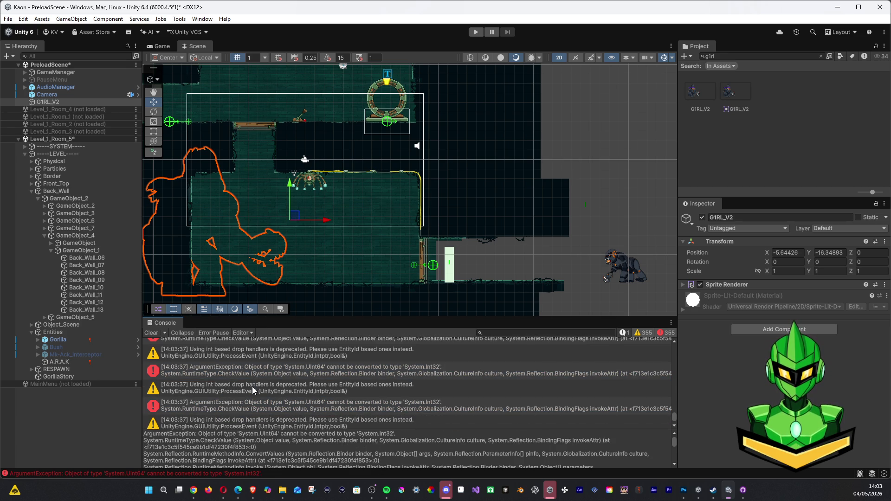
pyautogui.scroll(-1, 230, 367)
pyautogui.click(219, 386)
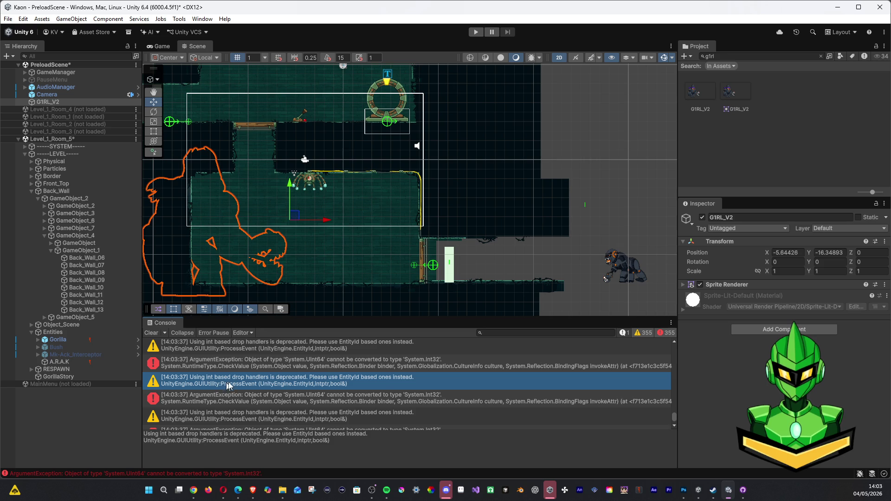
pyautogui.scroll(-1, 281, 386)
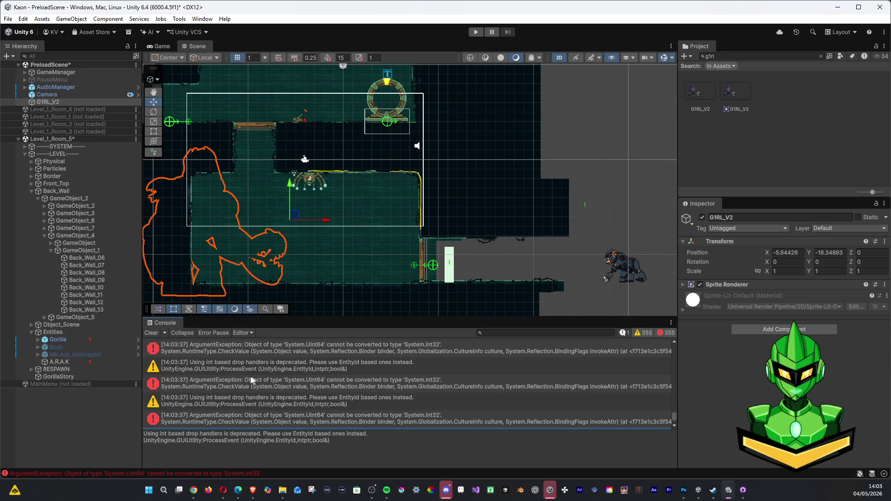
pyautogui.click(213, 370)
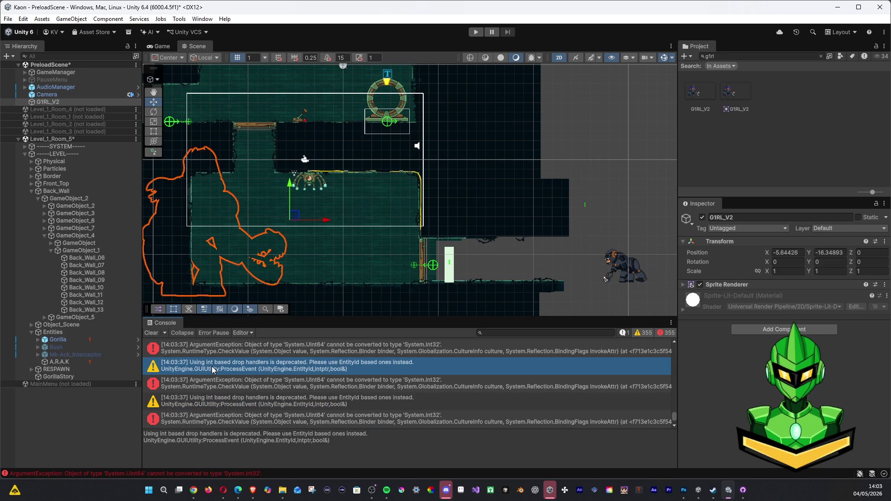
pyautogui.click(281, 352)
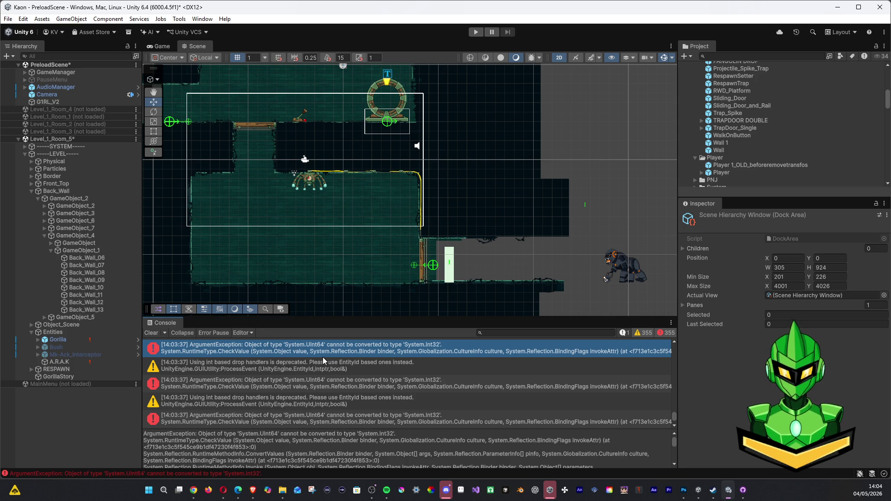
pyautogui.click(312, 364)
pyautogui.click(310, 350)
pyautogui.click(305, 371)
pyautogui.click(298, 352)
pyautogui.scroll(-2, 669, 341)
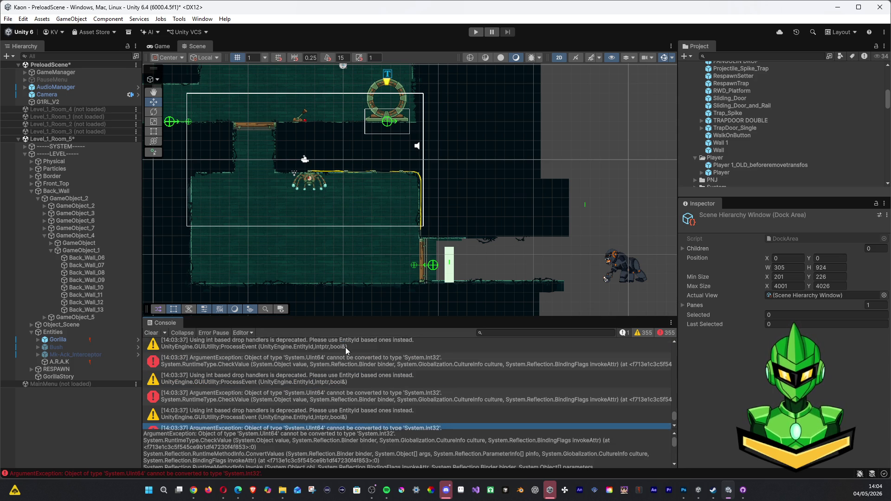
pyautogui.click(667, 333)
pyautogui.click(640, 333)
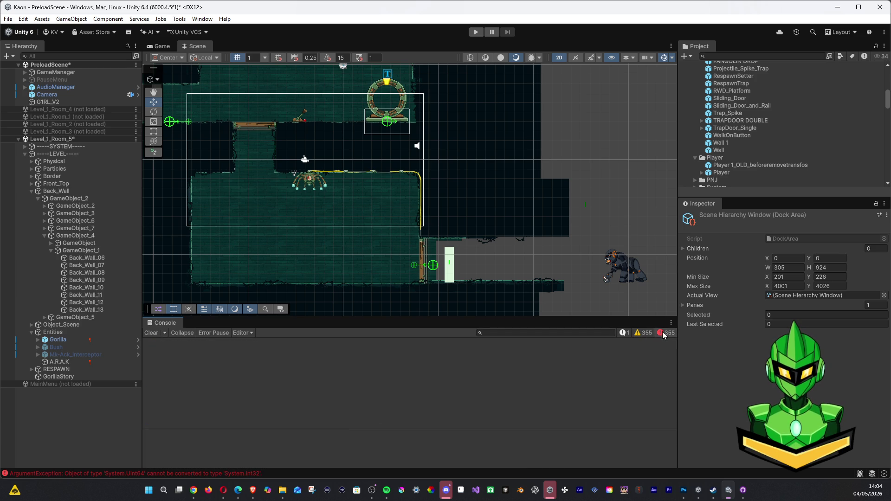
pyautogui.click(663, 333)
pyautogui.click(643, 332)
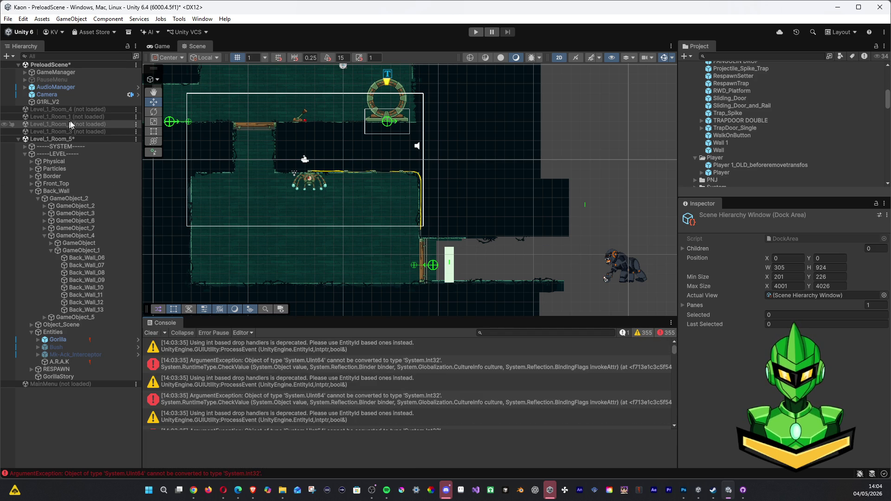
pyautogui.moveTo(52, 102)
pyautogui.mouseDown()
pyautogui.moveTo(63, 339)
pyautogui.moveTo(63, 101)
pyautogui.moveTo(51, 211)
pyautogui.moveTo(61, 205)
pyautogui.moveTo(61, 160)
pyautogui.moveTo(60, 206)
pyautogui.moveTo(61, 126)
pyautogui.moveTo(52, 111)
pyautogui.mouseUp()
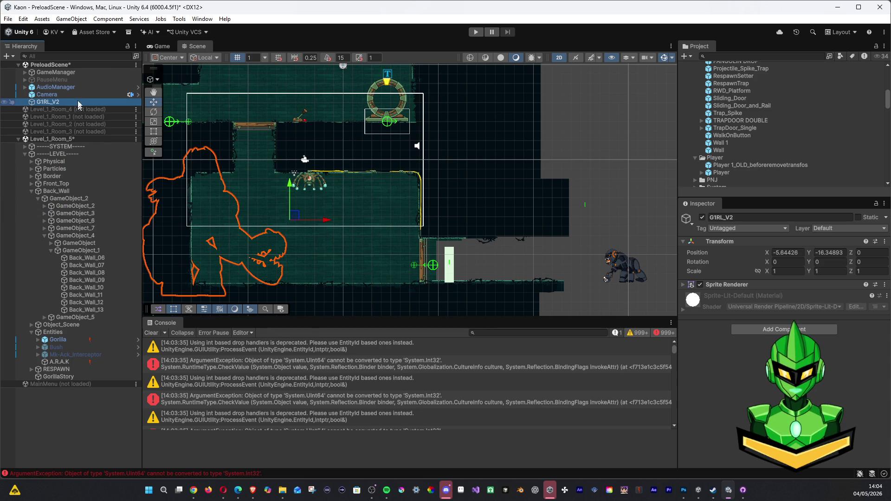
pyautogui.click(237, 399)
pyautogui.click(229, 389)
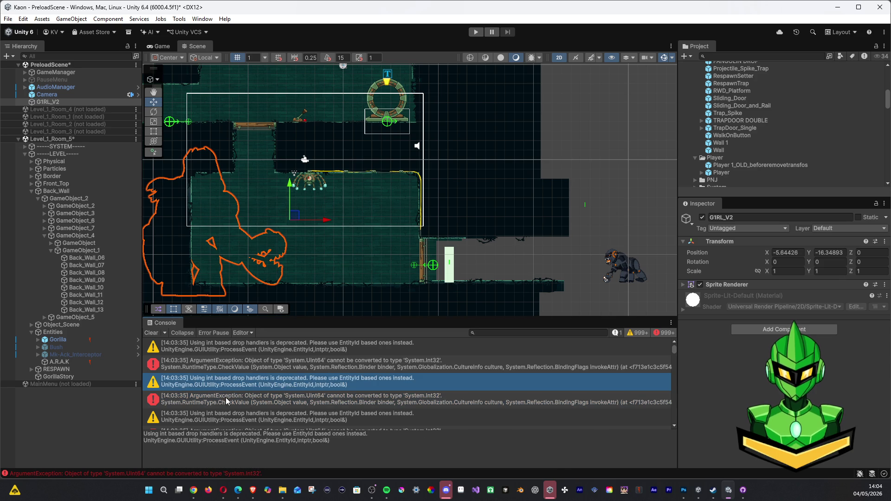
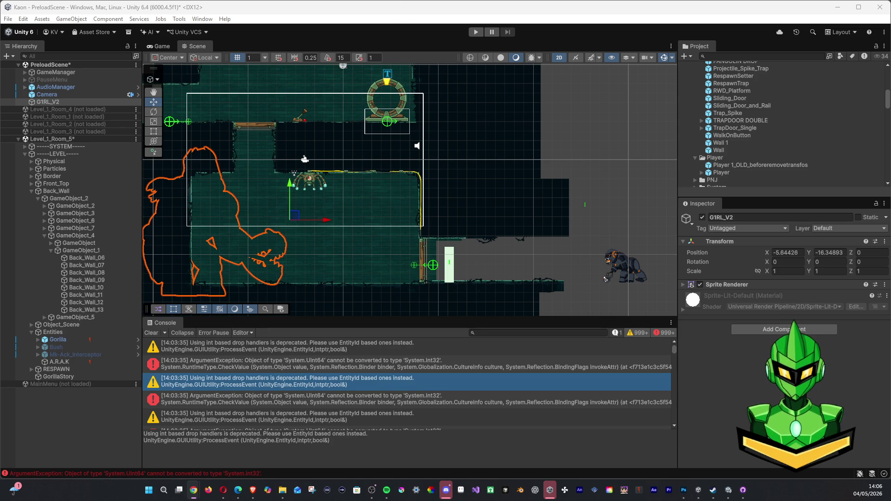
# Step: Collapse Level_1_Room_5, load Level_1_Room_4, and unload Room_5 choosing Don't Save
pyautogui.click(18, 139)
pyautogui.click(136, 110)
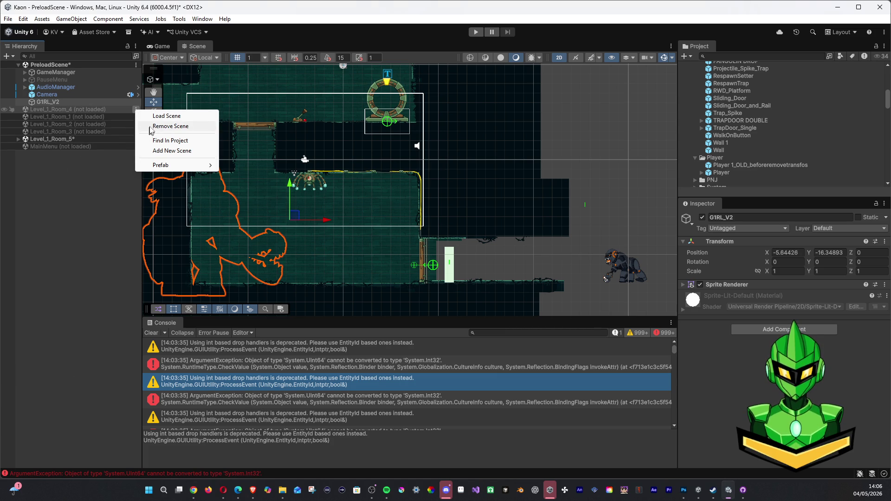
pyautogui.click(157, 116)
pyautogui.click(136, 161)
pyautogui.click(139, 215)
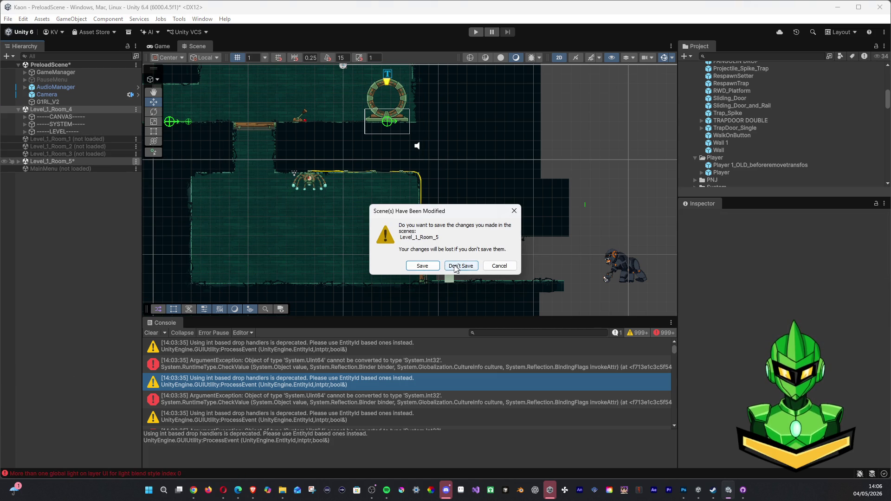
pyautogui.click(421, 265)
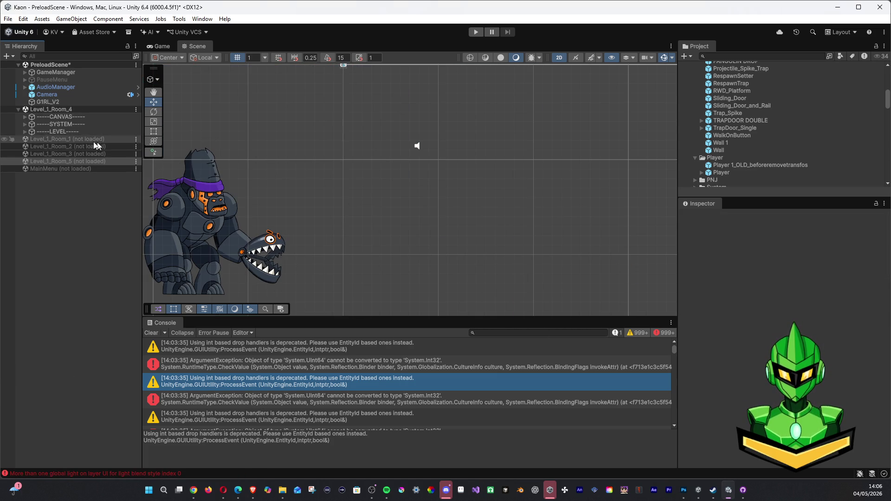
# Step: Select G1RL_V2 and the Room_4, Room_1 and Room_3 entries, then review the console errors
pyautogui.click(55, 103)
pyautogui.moveTo(55, 106)
pyautogui.mouseDown()
pyautogui.moveTo(79, 123)
pyautogui.moveTo(55, 110)
pyautogui.mouseUp()
pyautogui.click(55, 110)
pyautogui.click(57, 139)
pyautogui.click(58, 154)
pyautogui.click(214, 457)
pyautogui.click(245, 378)
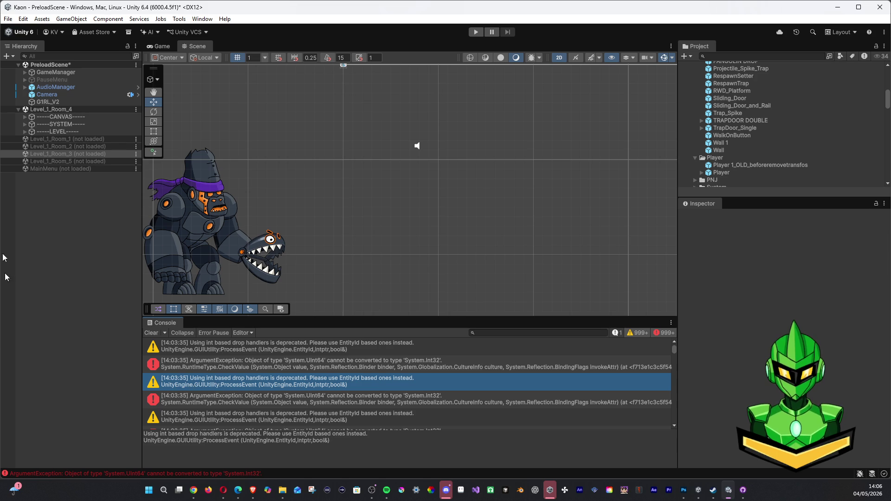
pyautogui.hotkey('alt', 'Tab')
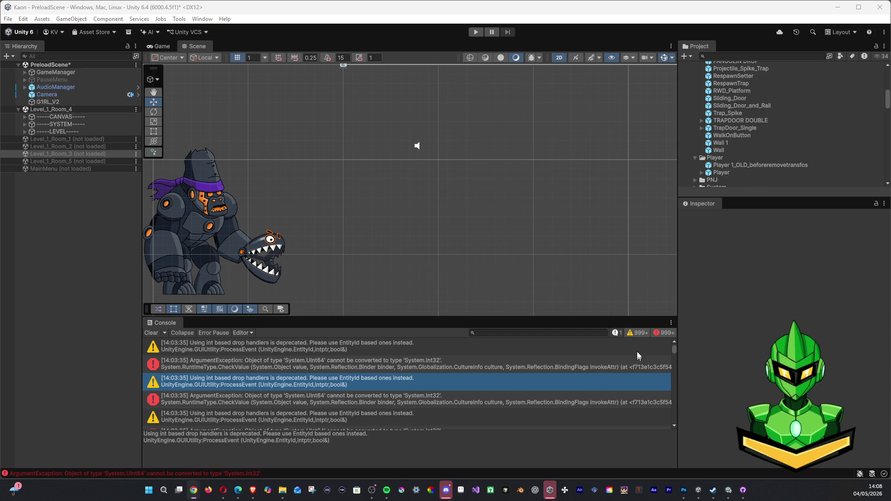
pyautogui.click(637, 333)
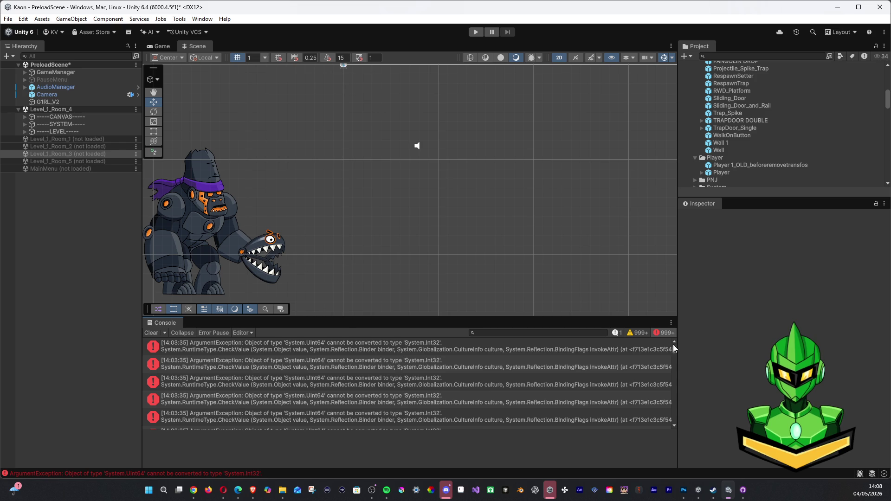
pyautogui.moveTo(675, 349)
pyautogui.mouseDown()
pyautogui.moveTo(673, 369)
pyautogui.moveTo(682, 334)
pyautogui.mouseUp()
pyautogui.click(600, 346)
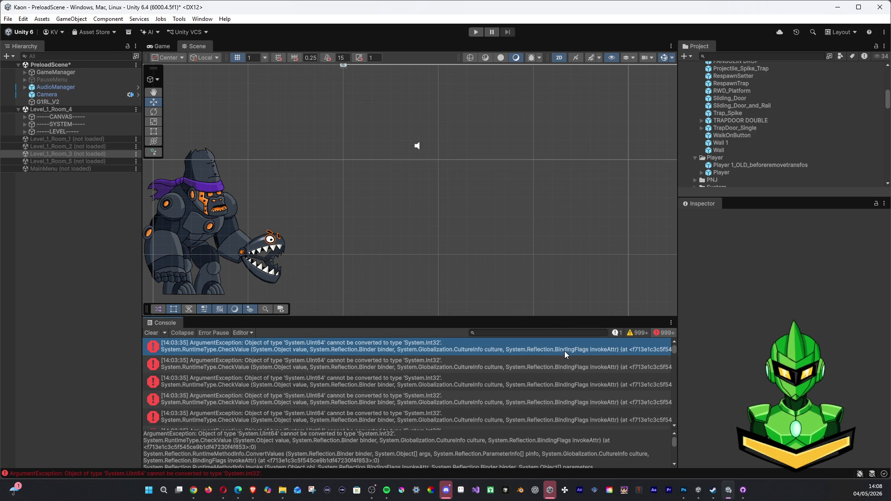
pyautogui.click(372, 490)
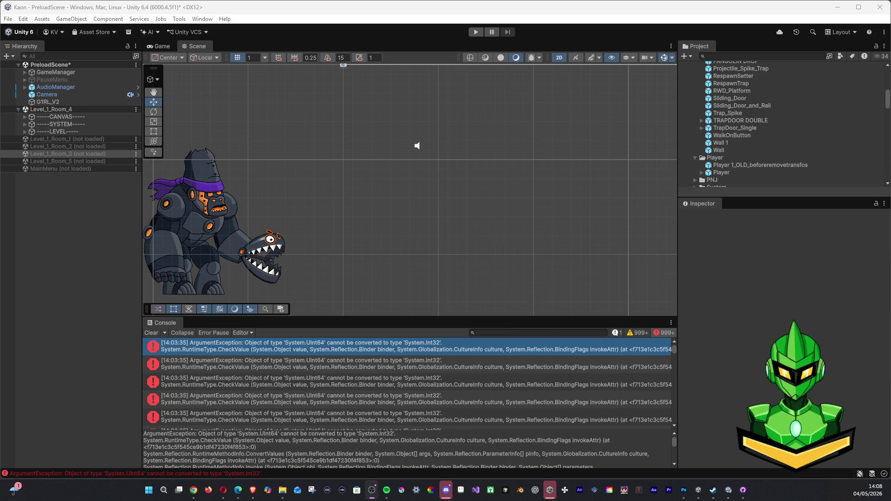
pyautogui.hotkey('alt', 'Tab')
pyautogui.scroll(-1, 489, 381)
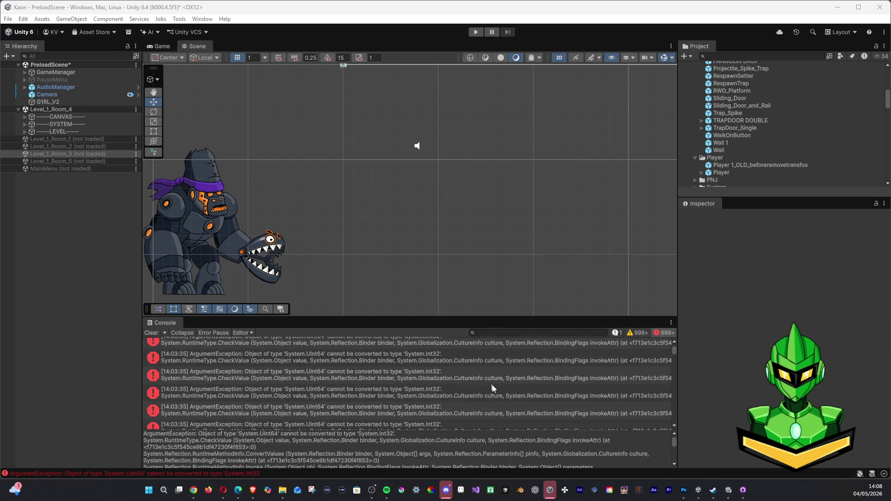
pyautogui.keyDown('shift'); pyautogui.click(580, 412); pyautogui.keyUp('shift')
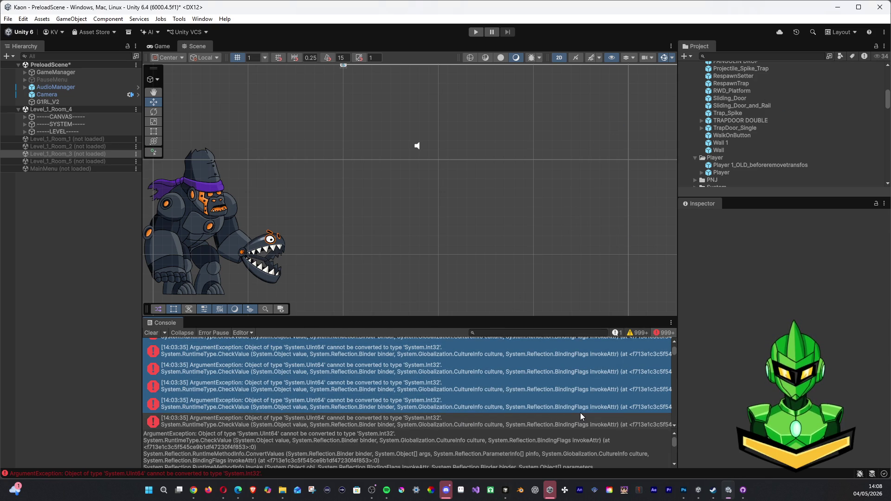
pyautogui.click(638, 333)
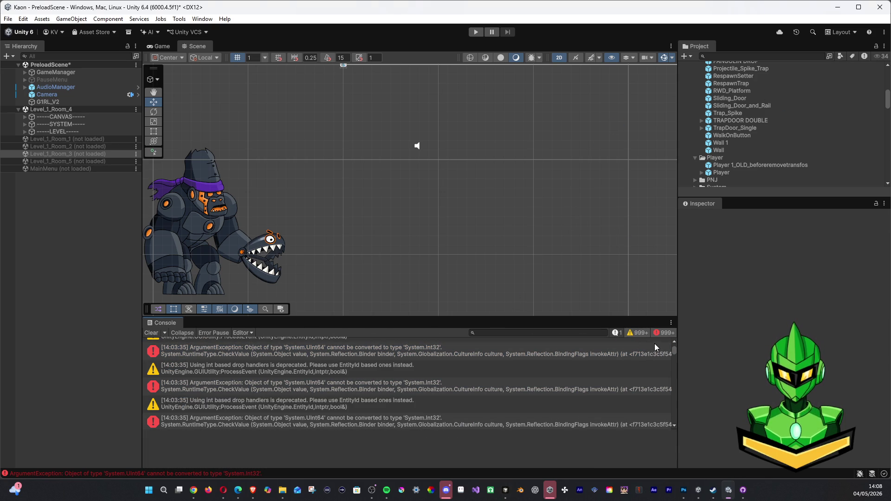
pyautogui.click(451, 418)
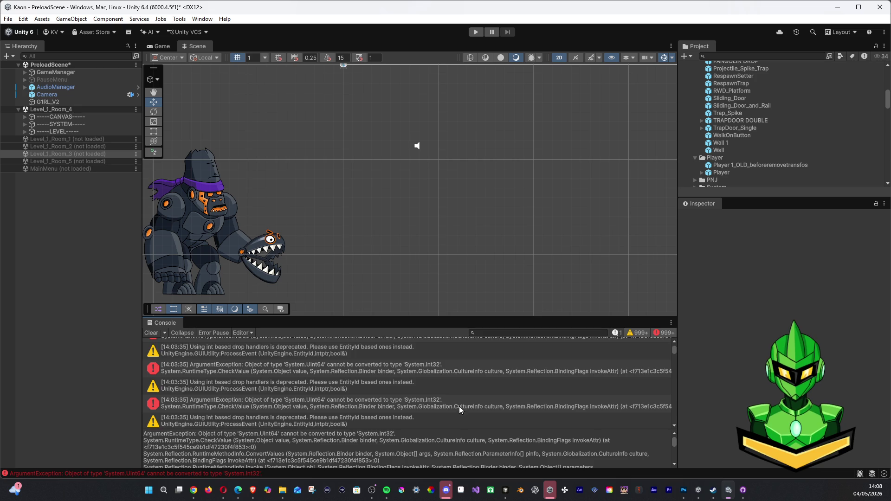
pyautogui.scroll(-1, 452, 380)
pyautogui.keyDown('shift'); pyautogui.click(457, 353); pyautogui.keyUp('shift')
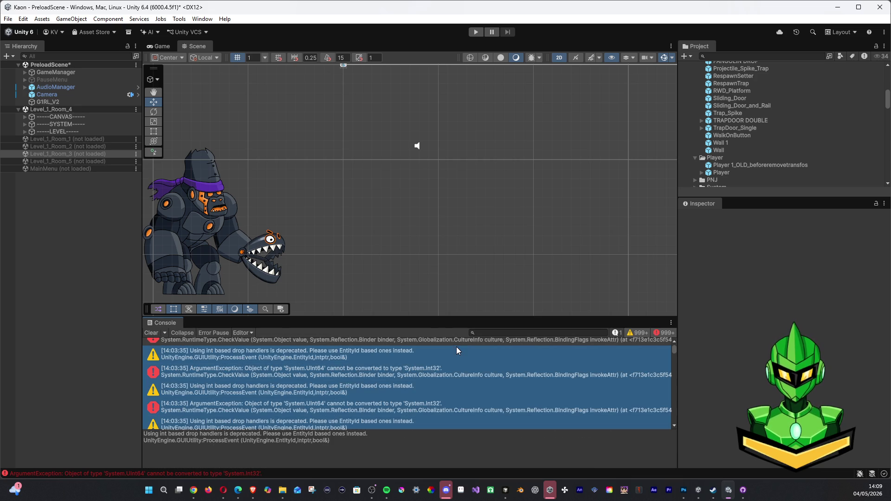
pyautogui.hotkey('alt', 'Tab')
pyautogui.hotkey('alt', 'Tab')
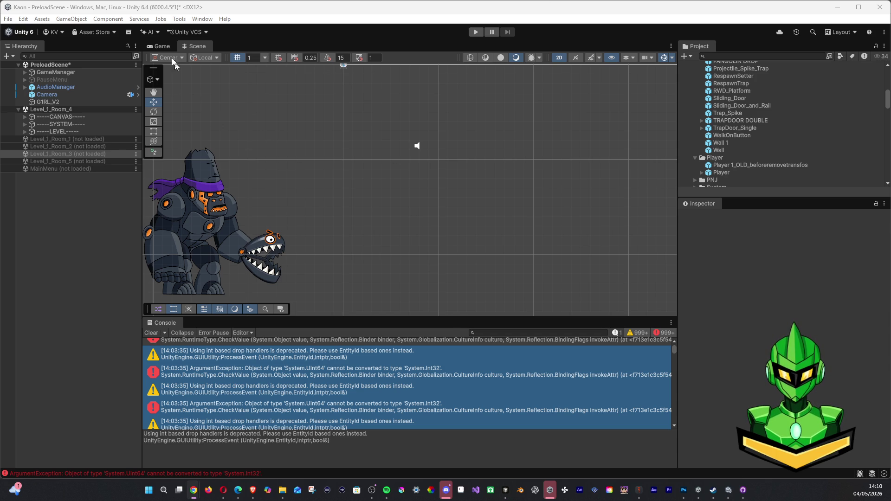
# Step: Toggle between the Game and Scene views to preview the gorilla
pyautogui.click(163, 46)
pyautogui.click(185, 49)
pyautogui.click(159, 45)
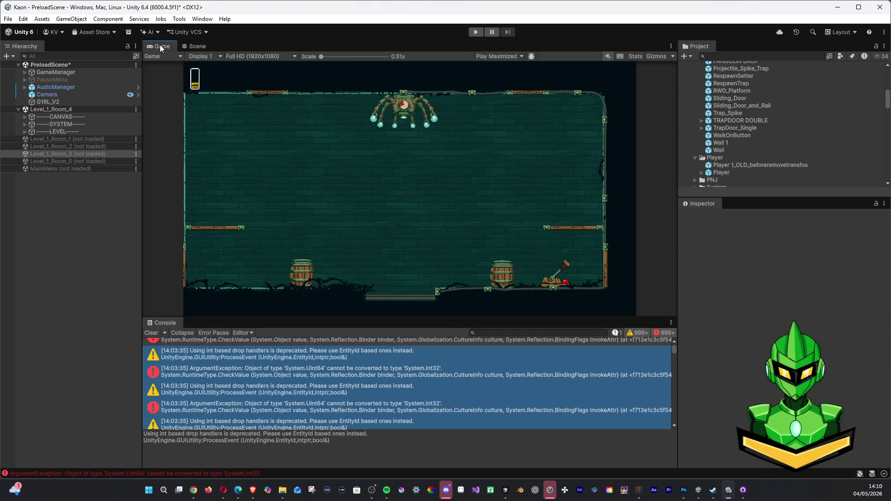
pyautogui.hotkey('ctrl', '1')
pyautogui.click(162, 44)
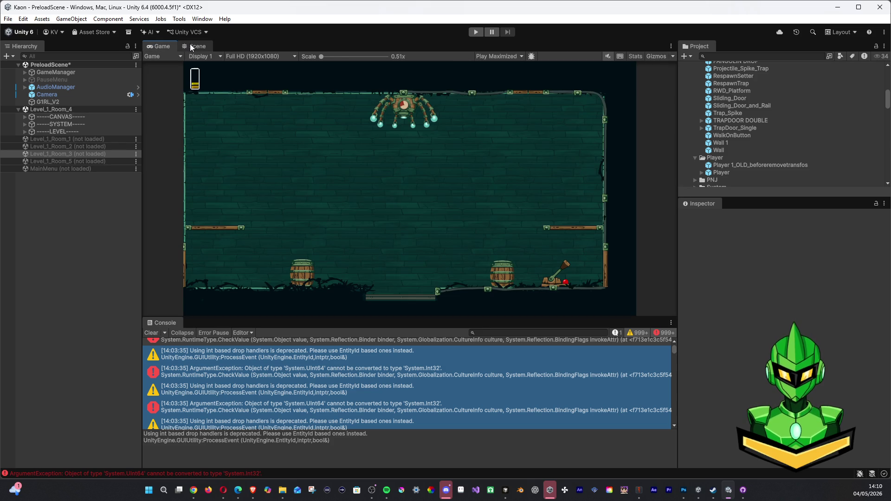
pyautogui.click(190, 44)
# Step: Select G1RL_V2 and drag it into the room at position -49, -9.6
pyautogui.click(215, 212)
pyautogui.scroll(-5, 278, 192)
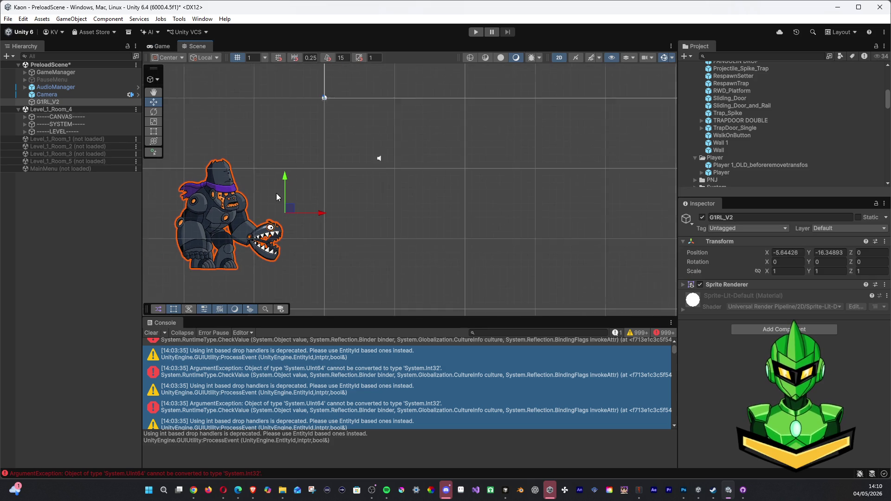
pyautogui.press('Up')
pyautogui.press('Left')
pyautogui.press('Down')
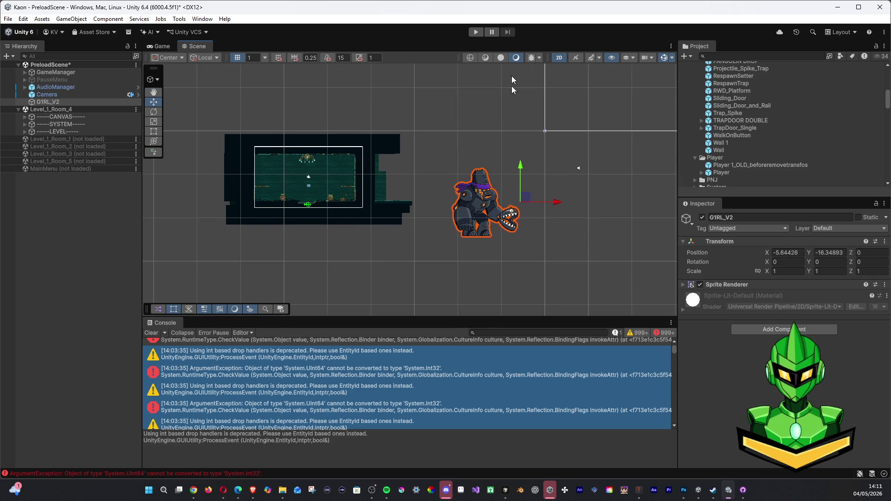
pyautogui.moveTo(521, 199)
pyautogui.mouseDown()
pyautogui.moveTo(364, 162)
pyautogui.moveTo(334, 171)
pyautogui.mouseUp()
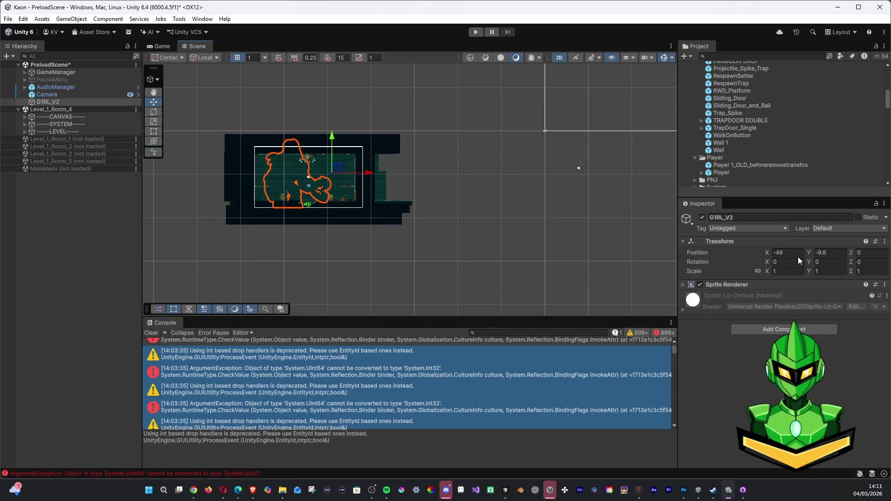
# Step: Put the gorilla's Sprite Renderer on a visible sorting layer and save the scene
pyautogui.click(688, 287)
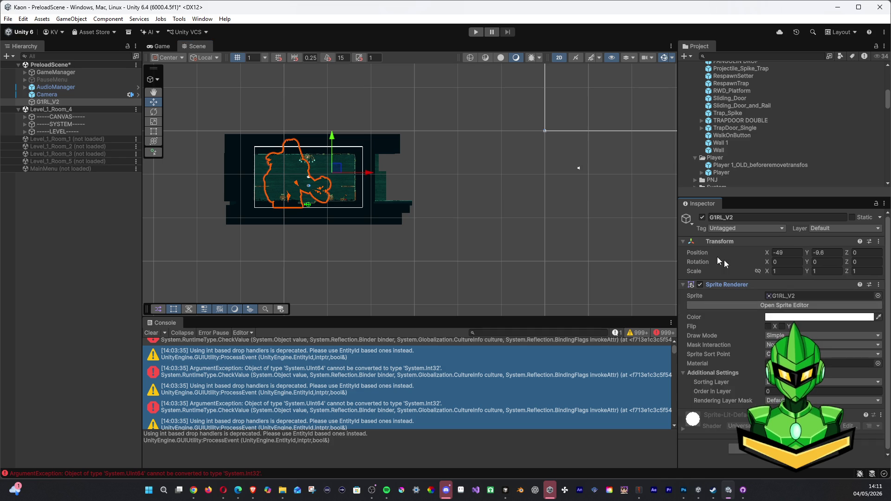
pyautogui.click(821, 382)
pyautogui.click(821, 404)
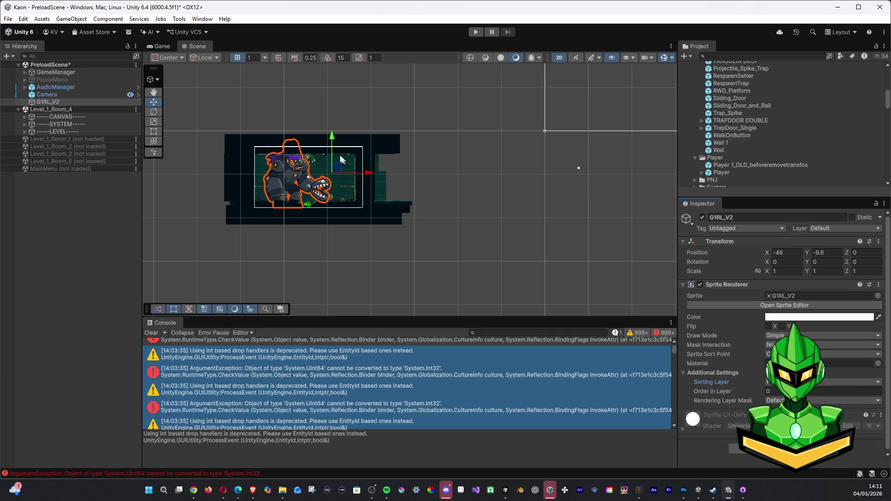
pyautogui.click(9, 19)
pyautogui.click(19, 65)
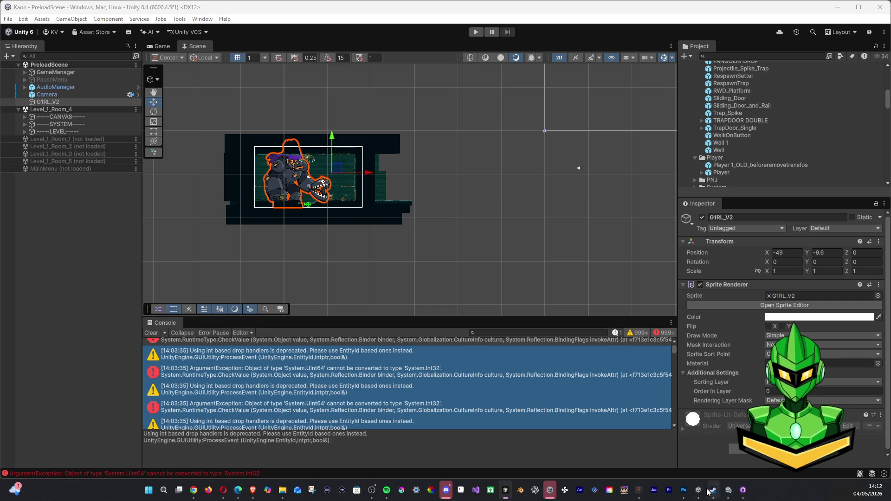
# Step: Switch from Unity to GitHub Desktop to review the changed files
pyautogui.click(735, 494)
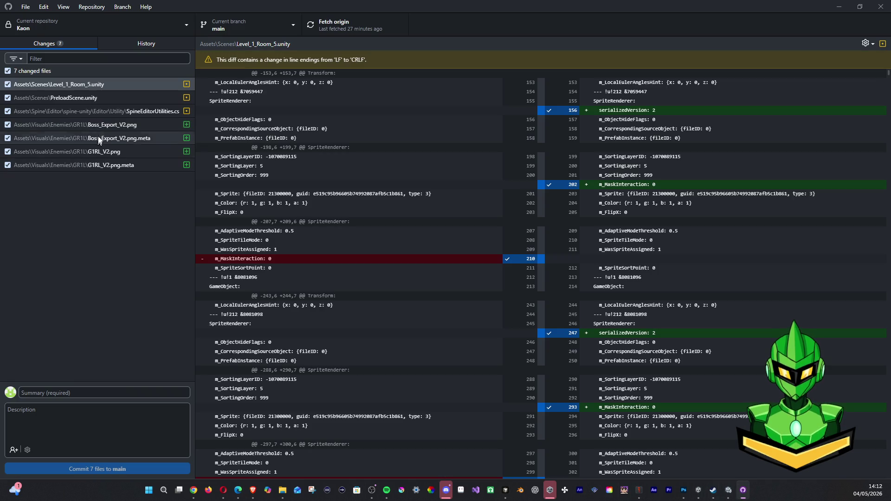
# Step: Review the diffs, then discard the SpineEditorUtilities.cs changes, leaving 6 changed files
pyautogui.keyDown('shift'); pyautogui.click(88, 160); pyautogui.keyUp('shift')
pyautogui.click(103, 100)
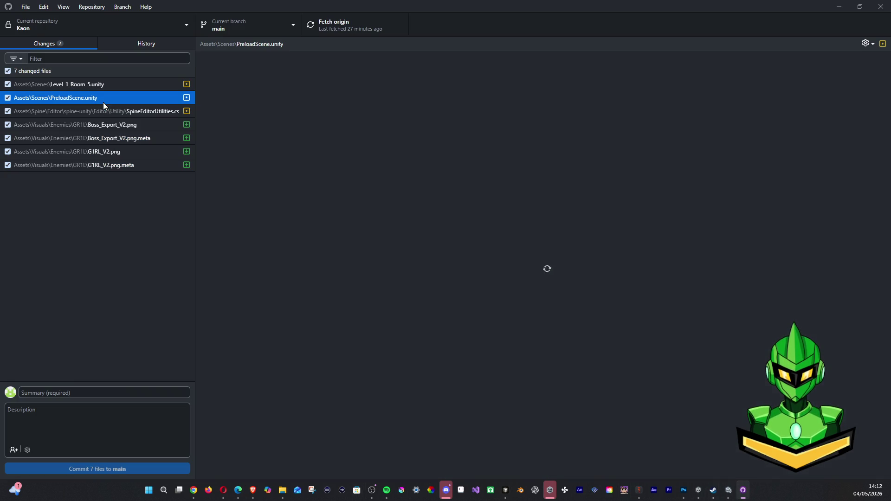
pyautogui.click(101, 110)
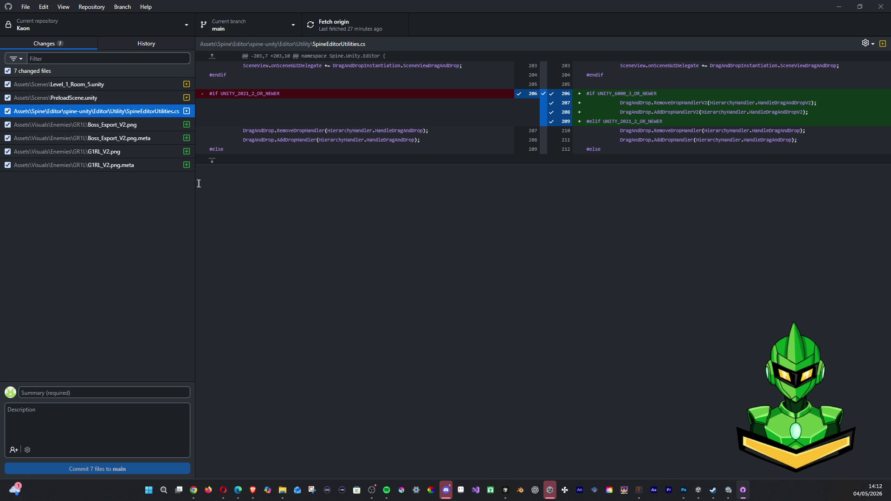
pyautogui.rightClick(82, 114)
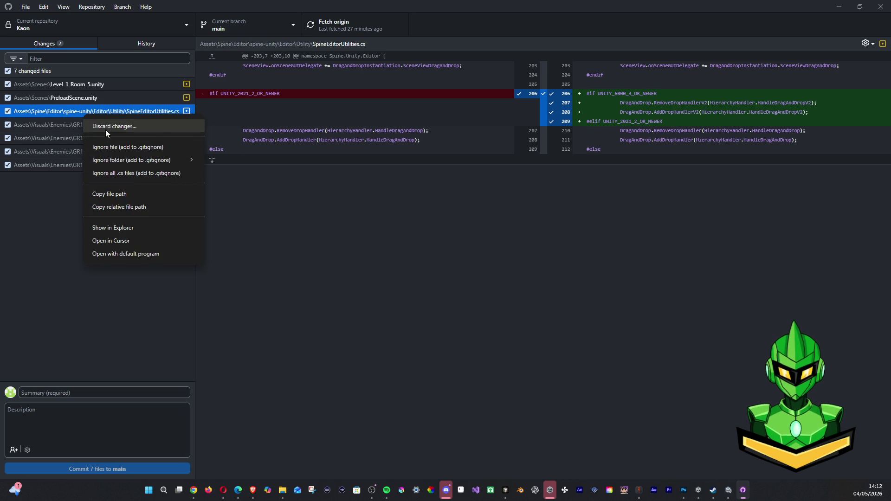
pyautogui.click(105, 126)
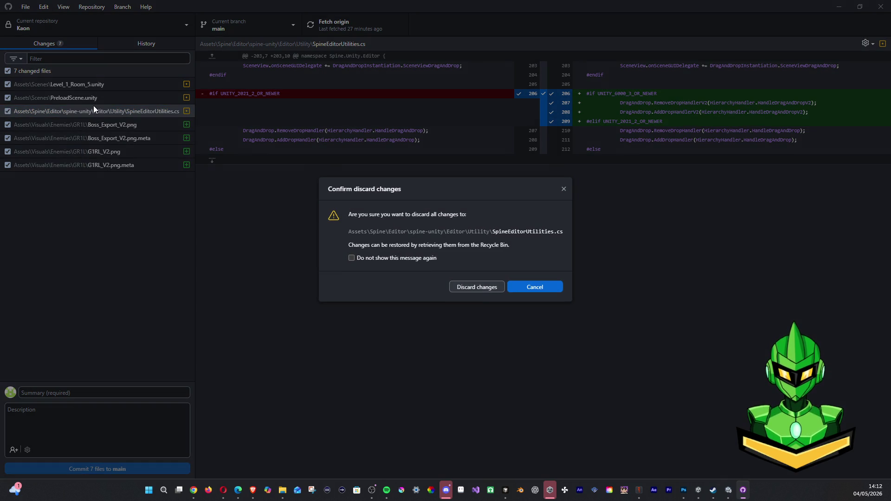
pyautogui.click(483, 290)
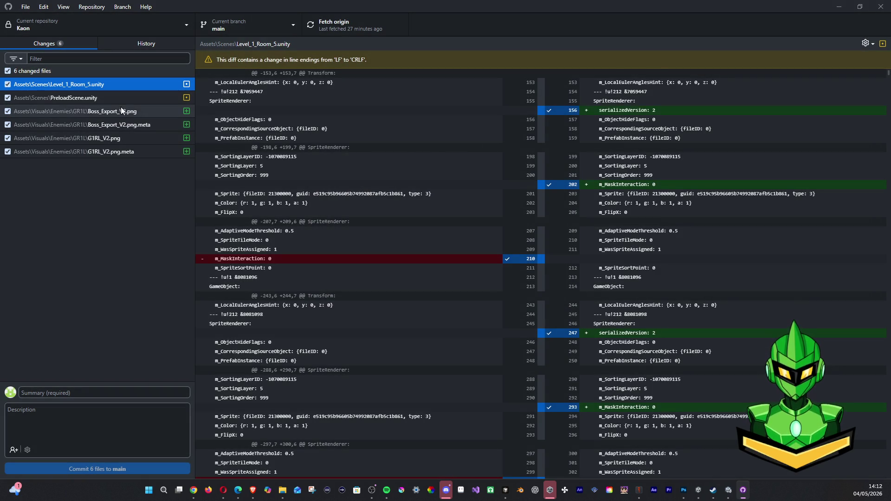
pyautogui.click(93, 98)
pyautogui.hotkey('alt', 'Tab')
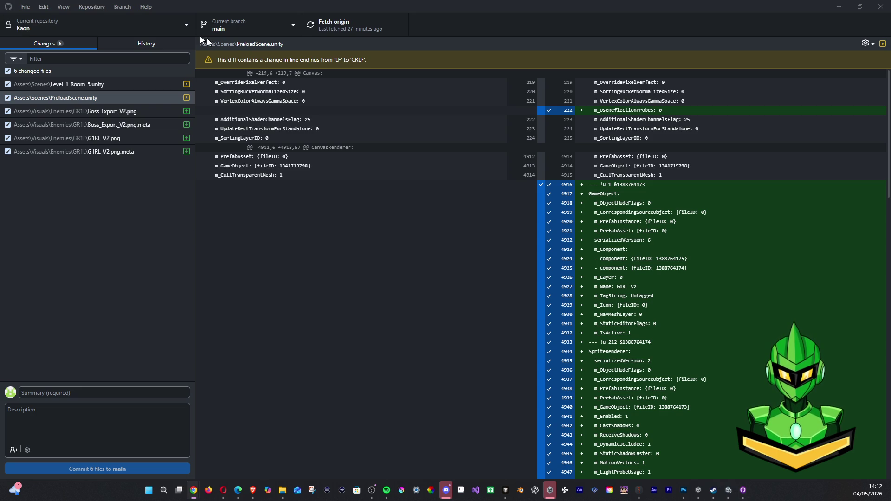
# Step: Compare the Level_1_Room_5.unity and PreloadScene.unity diffs, then bring Unity Hub forward
pyautogui.click(123, 86)
pyautogui.click(119, 96)
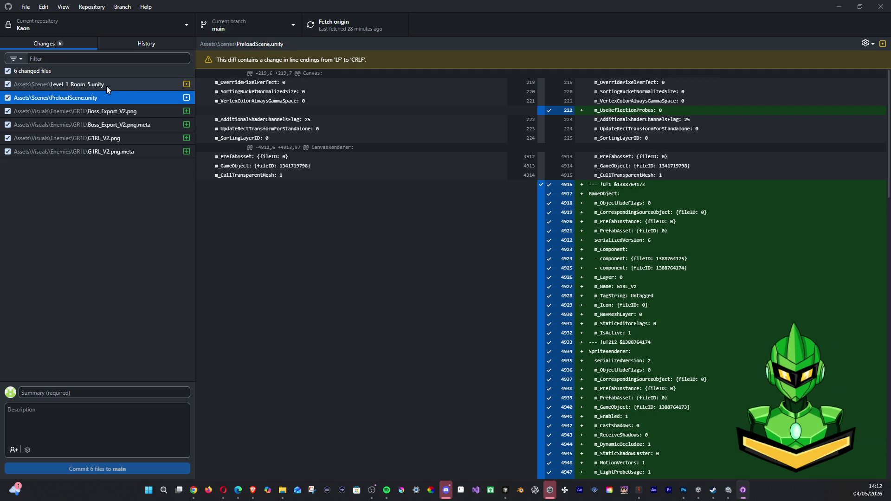
pyautogui.click(110, 83)
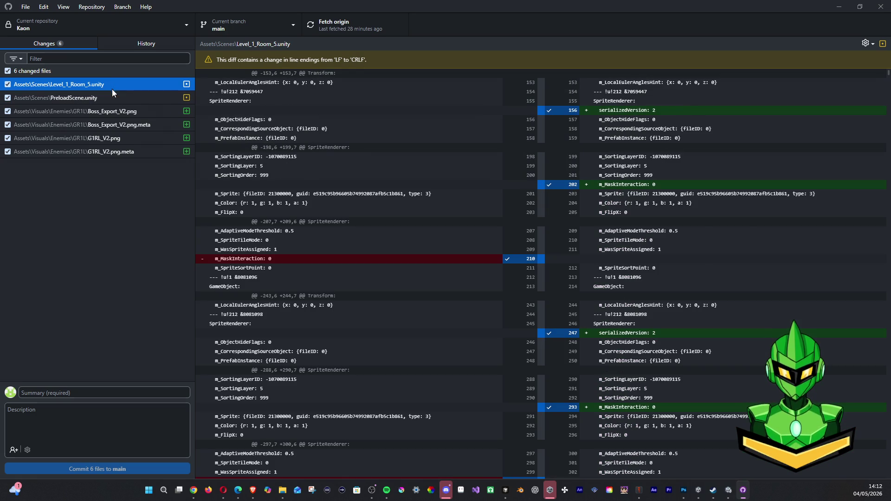
pyautogui.click(112, 96)
pyautogui.hotkey('alt', 'Tab')
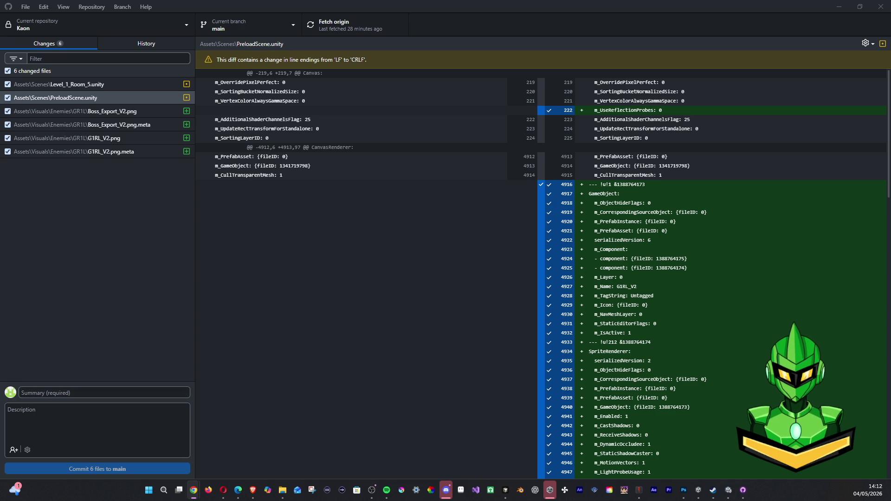
pyautogui.hotkey('alt', 'Tab')
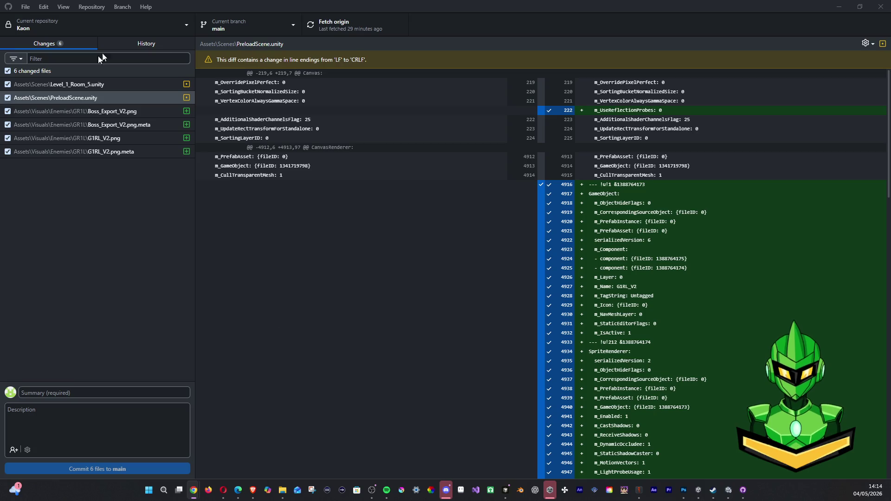
pyautogui.click(549, 490)
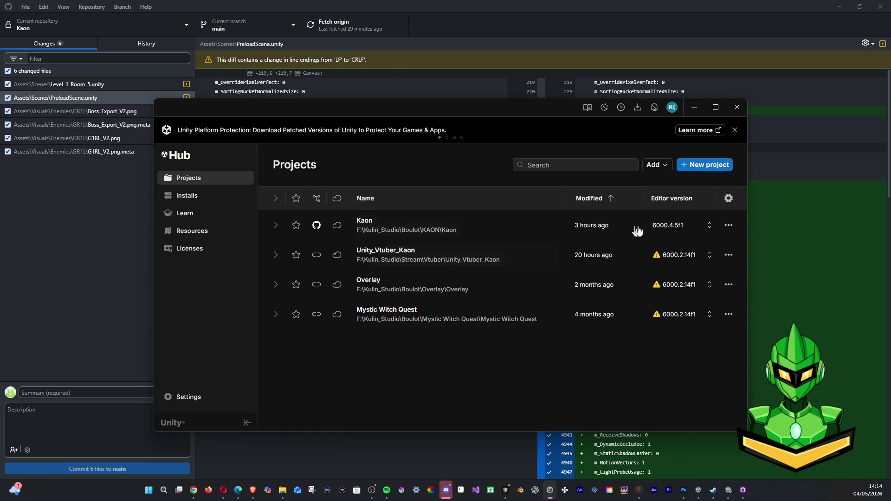
# Step: Try changing Kaon's editor version, dismiss the project-open warning, then view installed editors
pyautogui.click(703, 229)
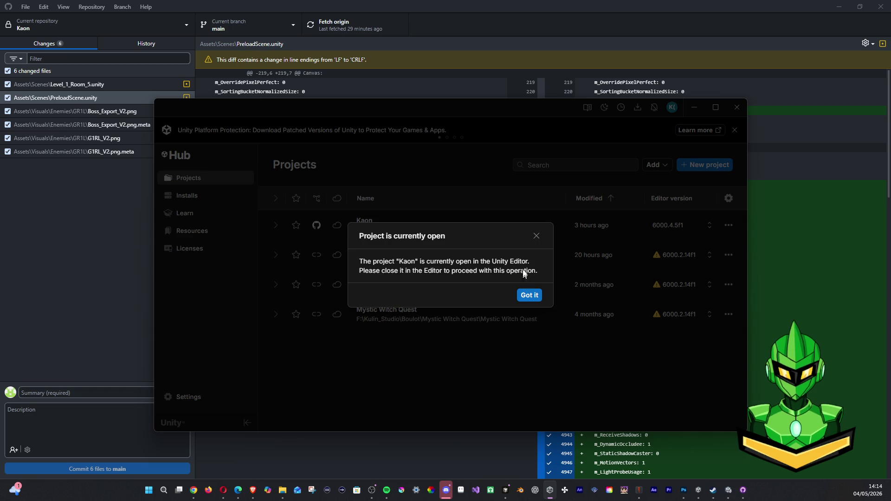
pyautogui.click(528, 292)
pyautogui.click(709, 227)
pyautogui.click(537, 236)
pyautogui.click(216, 199)
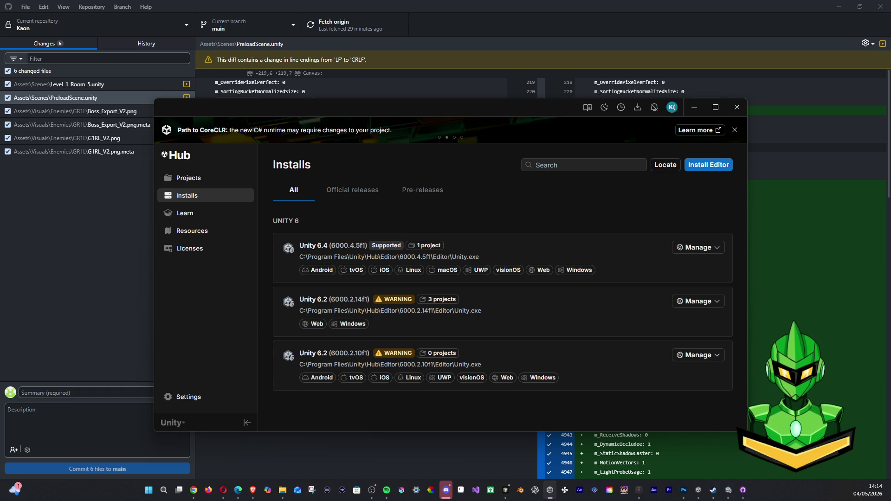
pyautogui.hotkey('alt', 'Tab')
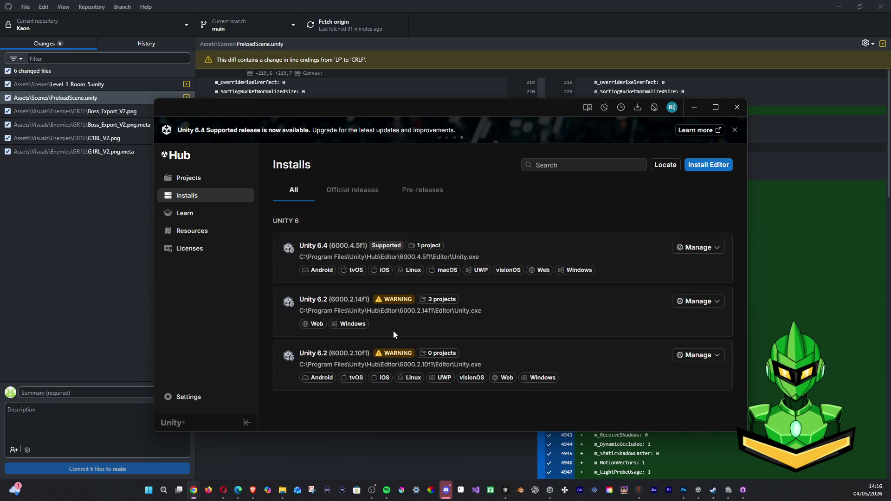
pyautogui.click(344, 192)
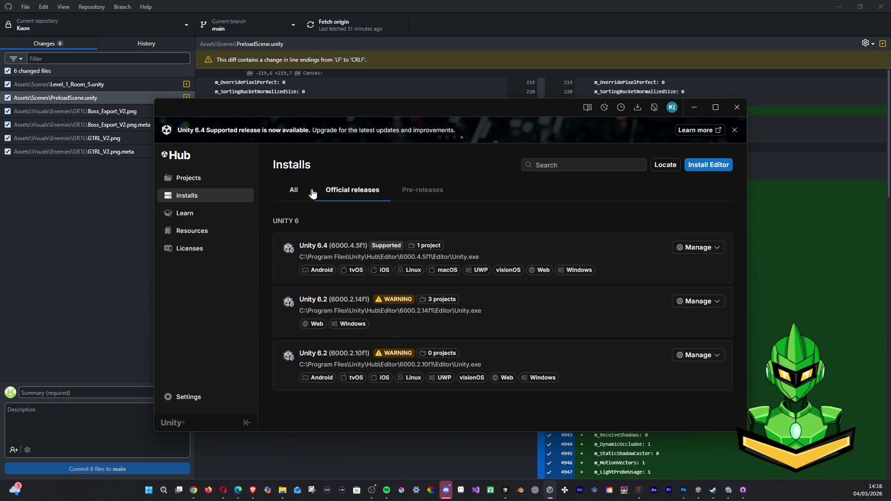
pyautogui.click(294, 191)
pyautogui.click(361, 195)
pyautogui.click(421, 191)
pyautogui.click(350, 192)
pyautogui.click(698, 168)
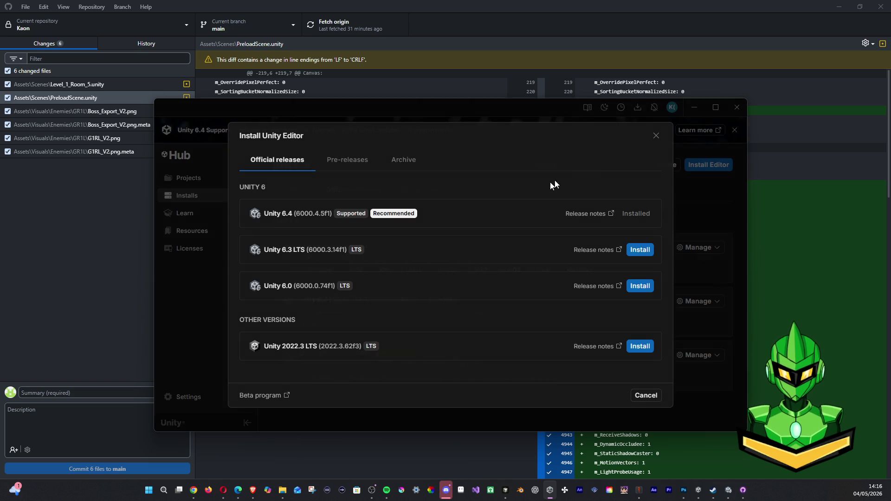
pyautogui.click(642, 251)
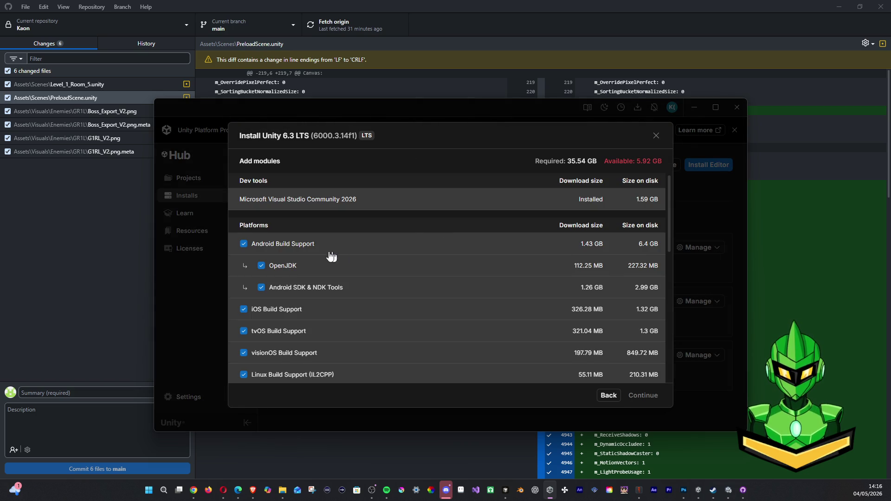
pyautogui.scroll(-5, 464, 308)
pyautogui.scroll(-3, 469, 307)
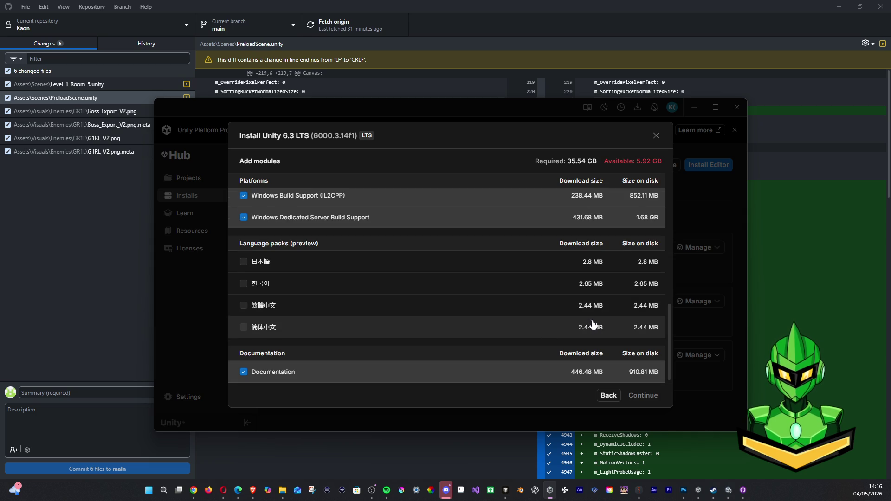
pyautogui.scroll(10, 541, 297)
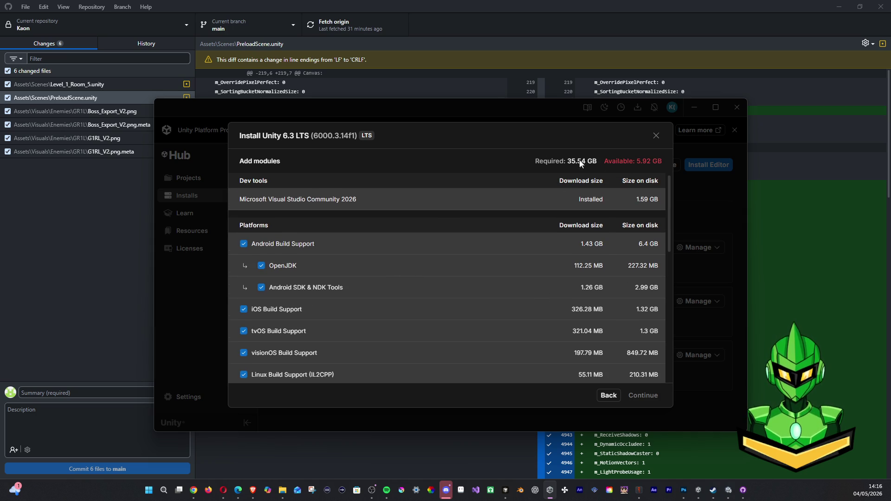
pyautogui.click(656, 136)
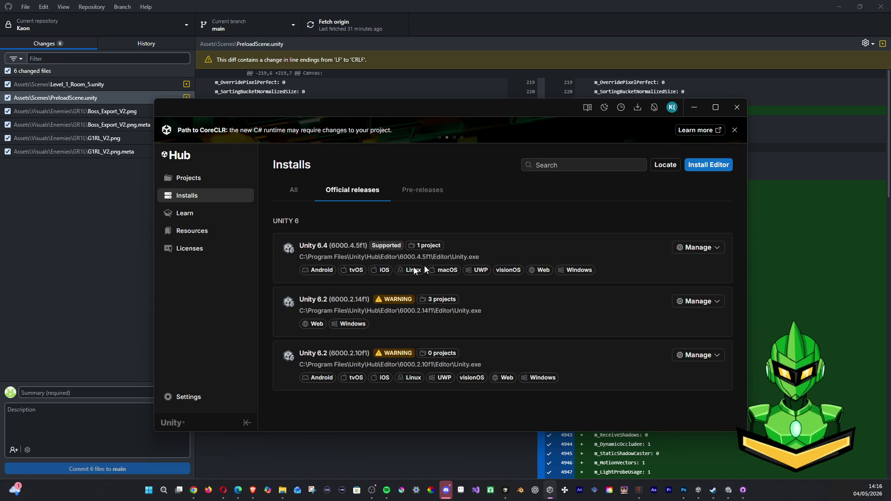
pyautogui.click(690, 250)
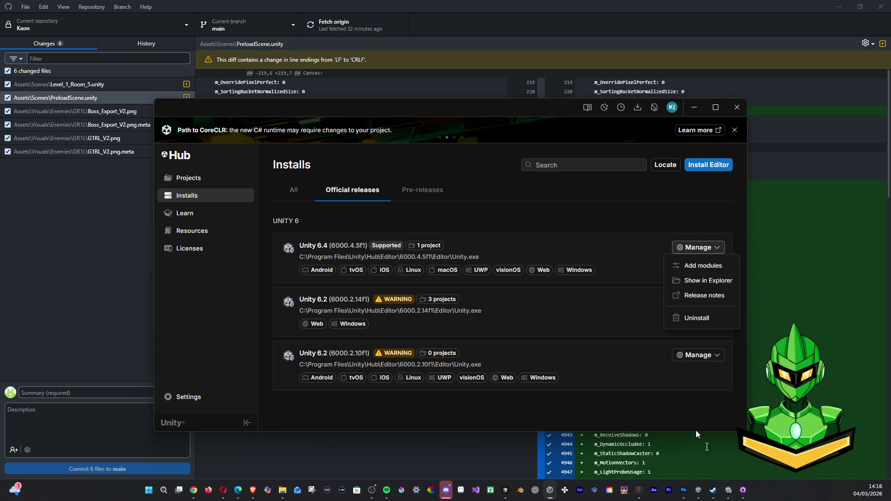
pyautogui.rightClick(729, 490)
pyautogui.click(682, 467)
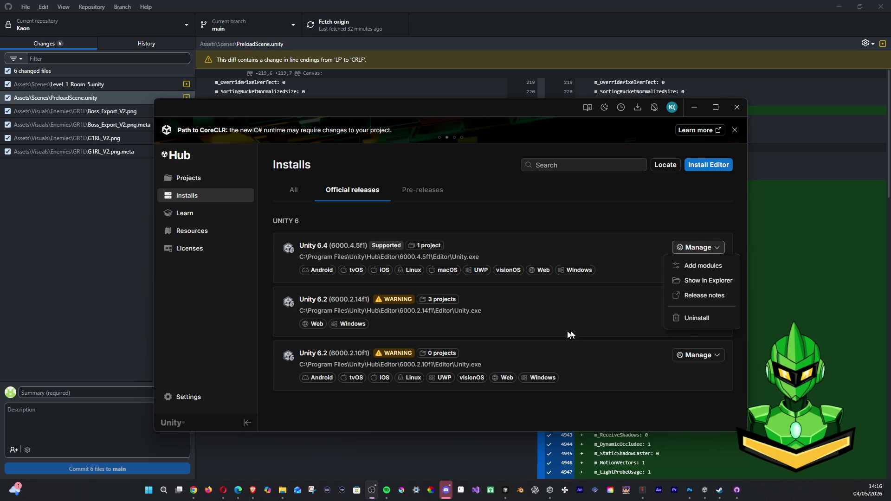
pyautogui.click(529, 324)
pyautogui.click(705, 302)
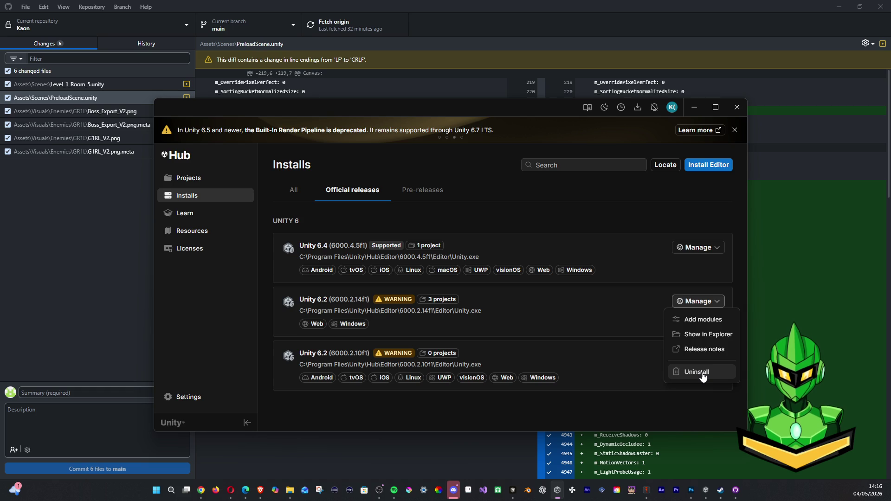
pyautogui.click(699, 354)
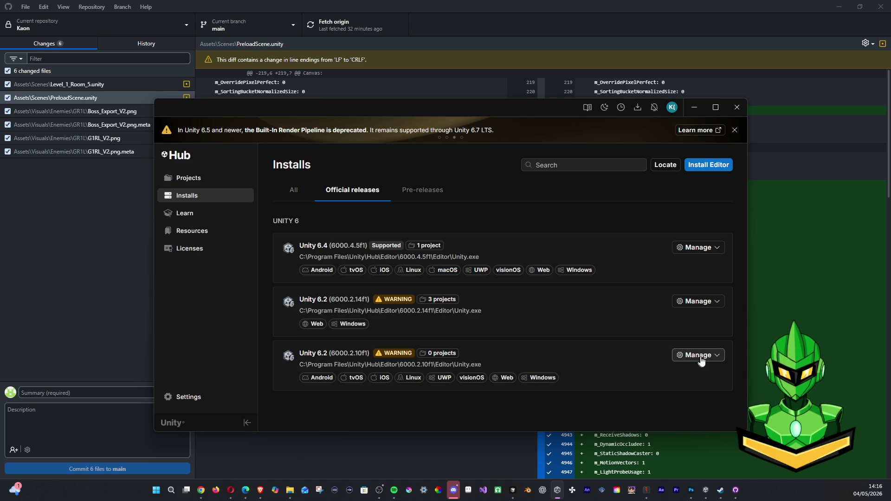
# Step: Uninstall the Unity 6000.2.10f1 editor through its Manage menu
pyautogui.click(698, 355)
pyautogui.click(697, 413)
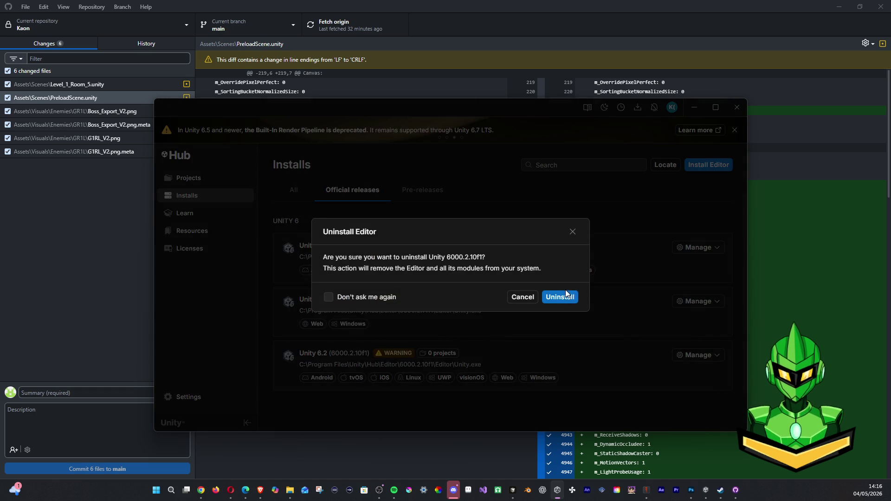
pyautogui.click(615, 295)
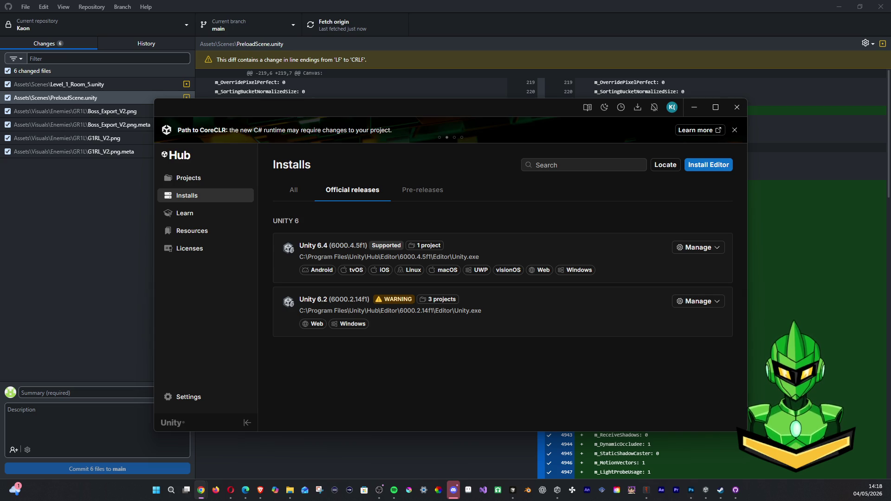
# Step: Open Install Editor and begin installing Unity 6.3 LTS (6000.3.14f1) from official releases
pyautogui.click(719, 164)
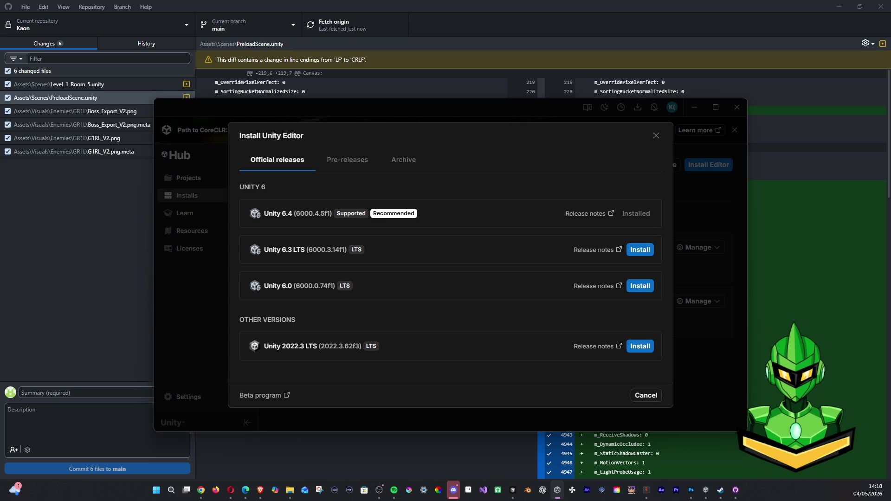
pyautogui.hotkey('alt', 'Tab')
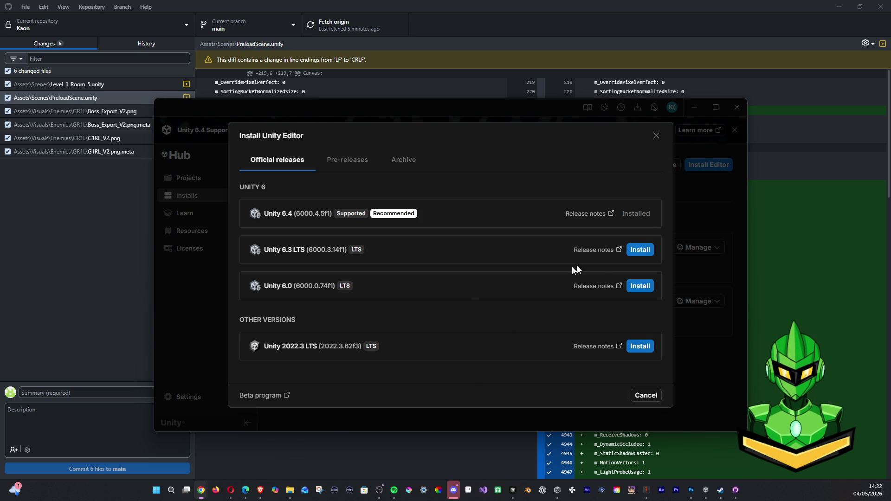
pyautogui.click(640, 250)
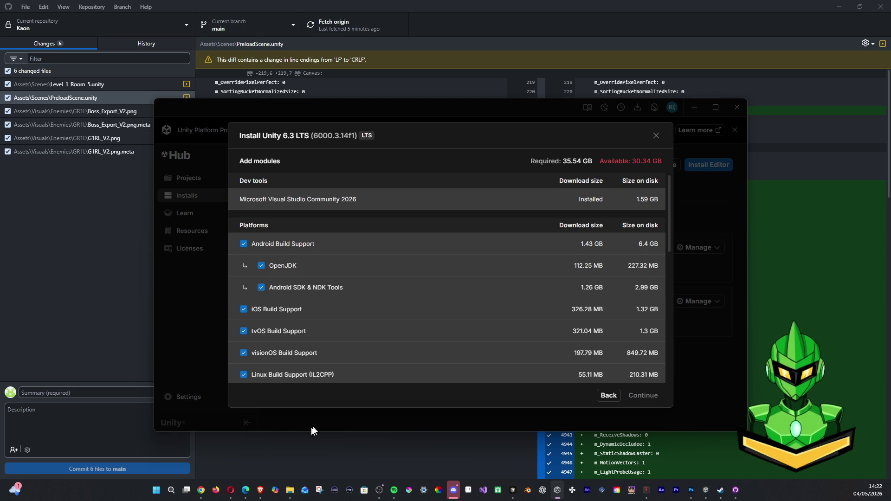
# Step: Reopen the Unity 6.3 LTS install and review its modules: 35.54 GB needed, 30.33 GB free
pyautogui.click(656, 135)
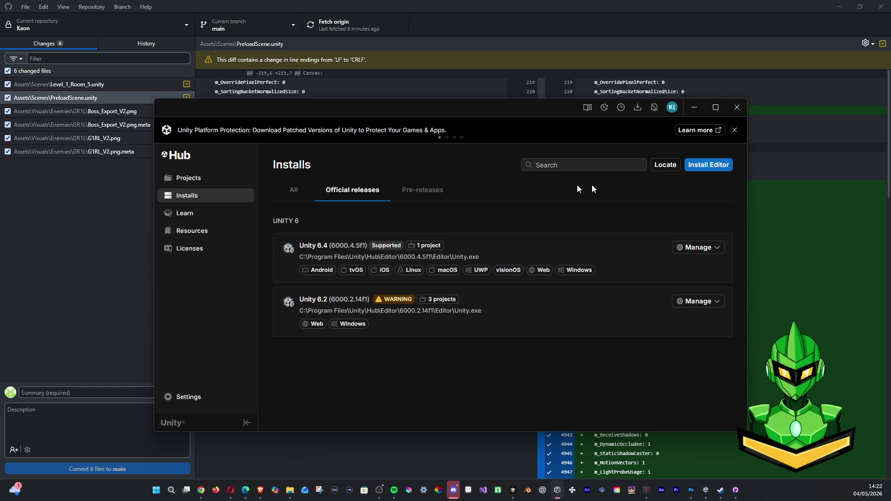
pyautogui.click(708, 171)
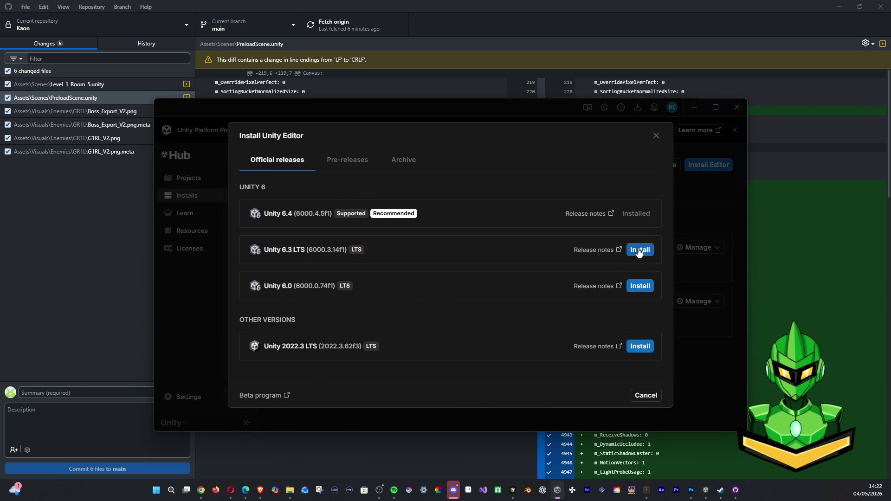
pyautogui.click(326, 160)
pyautogui.click(297, 159)
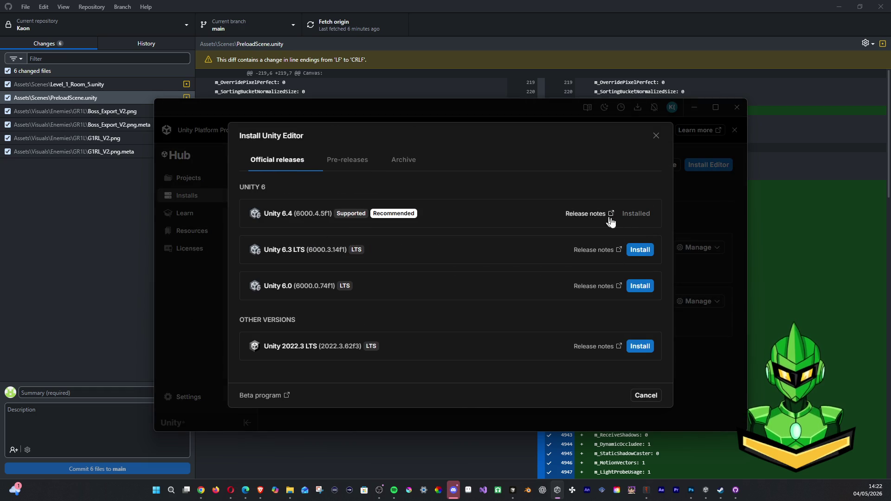
pyautogui.click(642, 250)
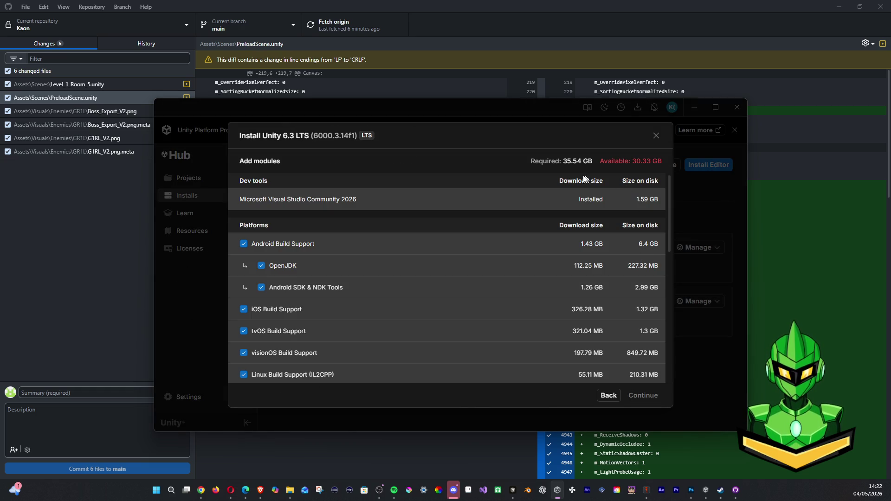
pyautogui.scroll(-10, 645, 251)
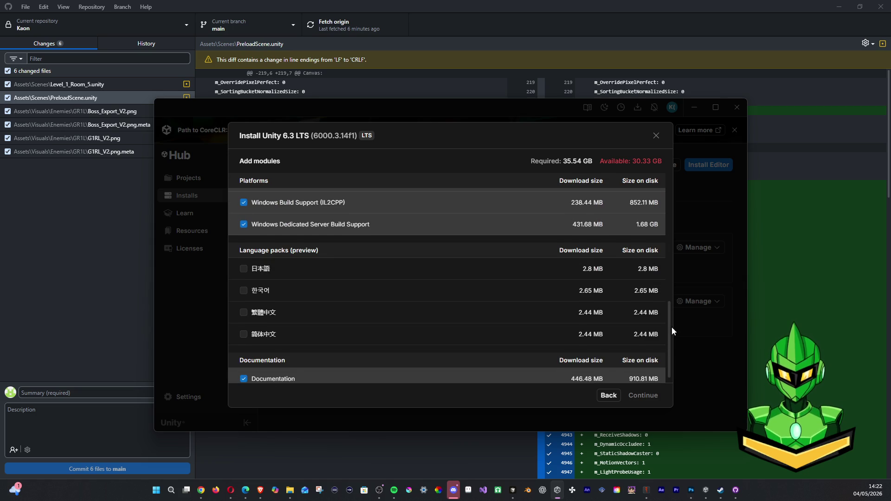
pyautogui.scroll(5, 669, 325)
pyautogui.scroll(3, 672, 242)
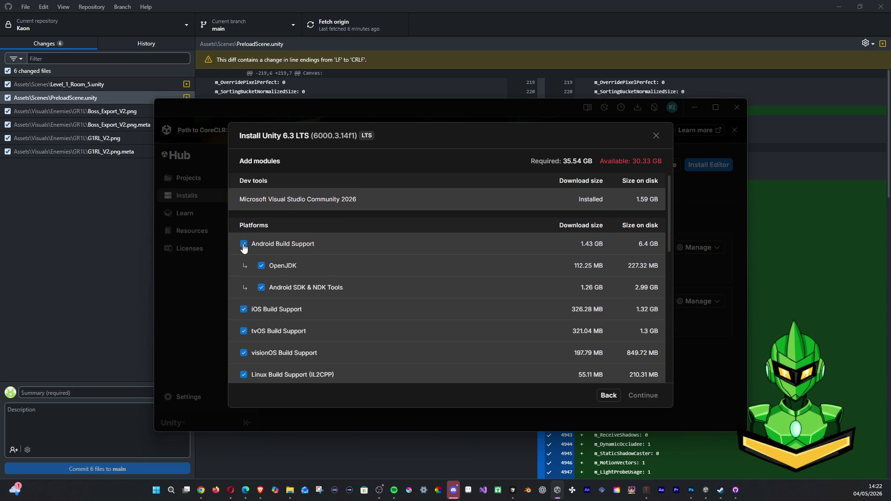
# Step: Cancel the 6.3 LTS install and uninstall the Unity 6.2 (6000.2.14f1) editor
pyautogui.click(656, 135)
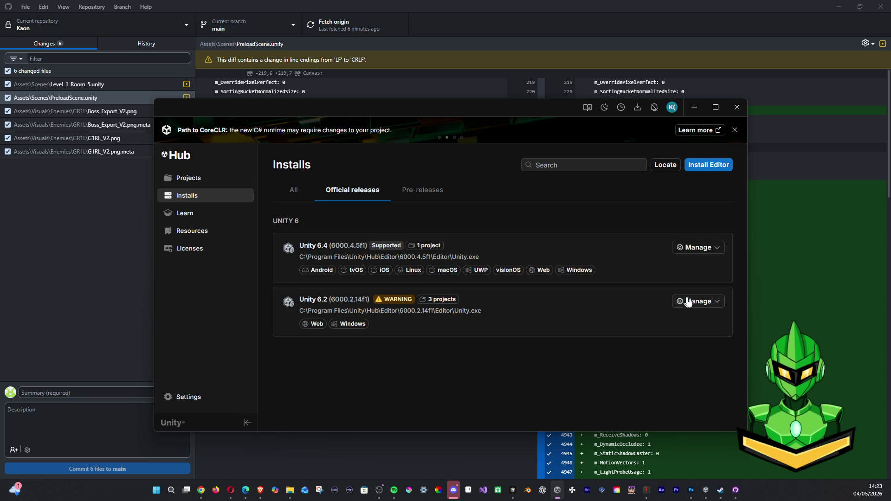
pyautogui.moveTo(399, 303)
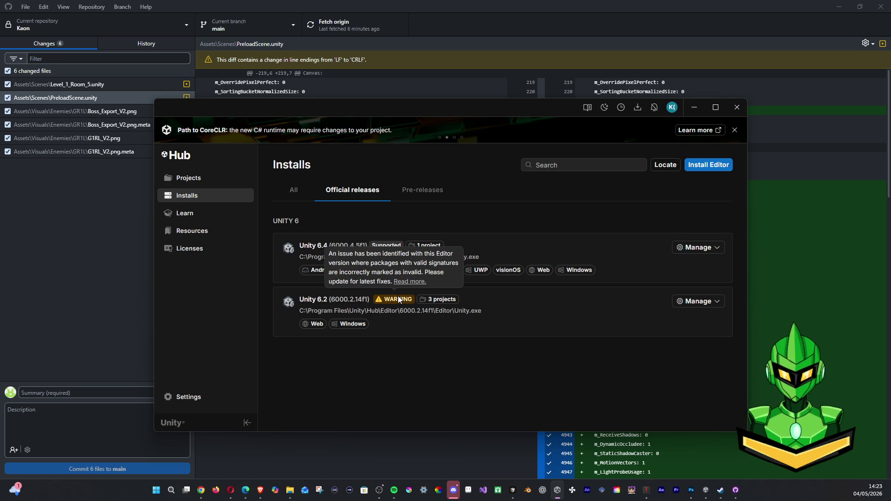
pyautogui.click(698, 301)
pyautogui.click(699, 371)
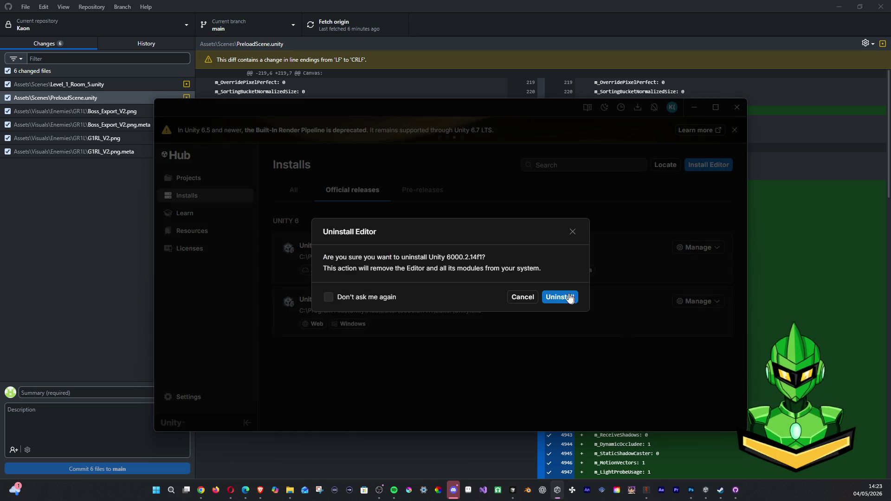
pyautogui.click(565, 298)
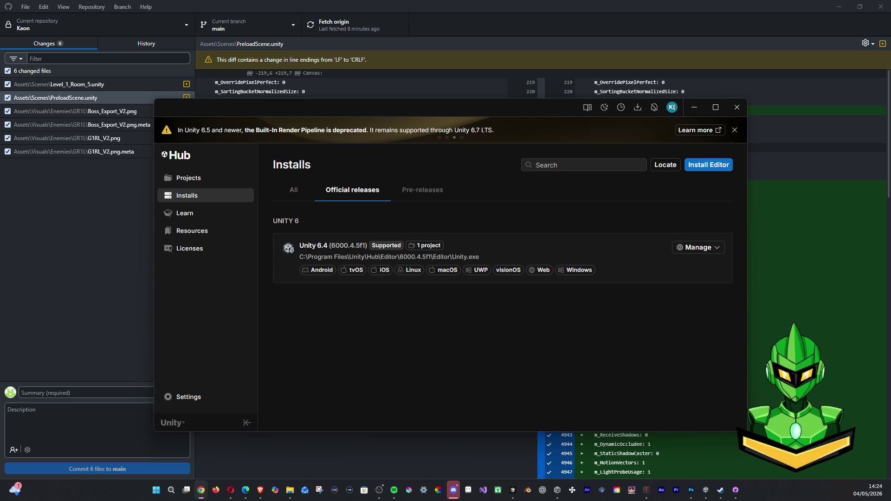
# Step: Bring Unity Hub back to the front after Unity 6.2 finishes uninstalling, leaving only 6000.4.5f1
pyautogui.click(522, 244)
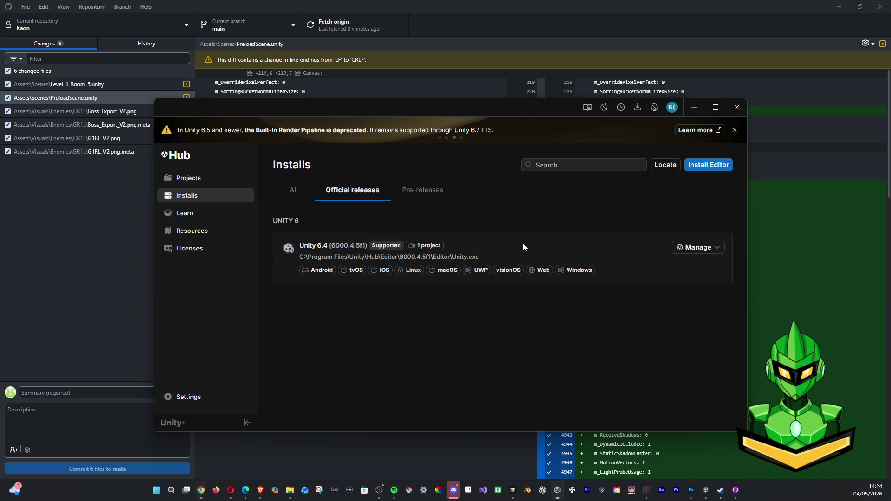
# Step: Pick Unity 6.3 LTS (6000.3.14f1) from the installable versions to view its modules, then back out
pyautogui.click(700, 168)
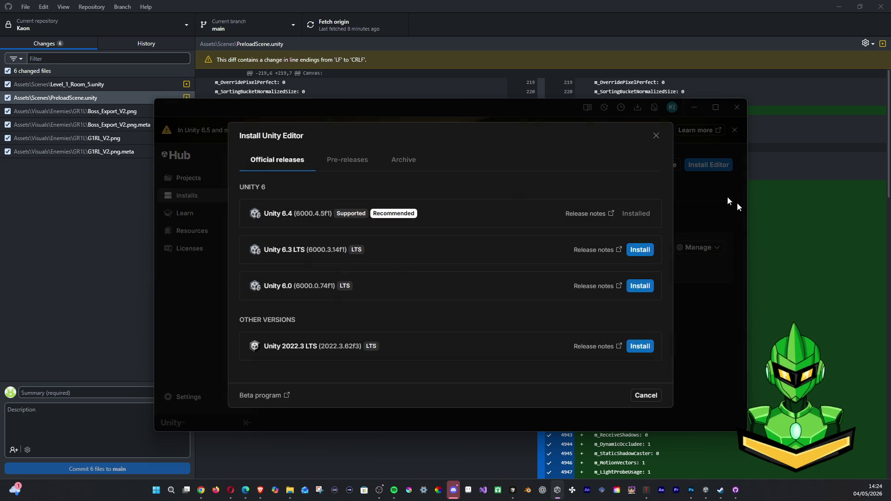
pyautogui.click(648, 252)
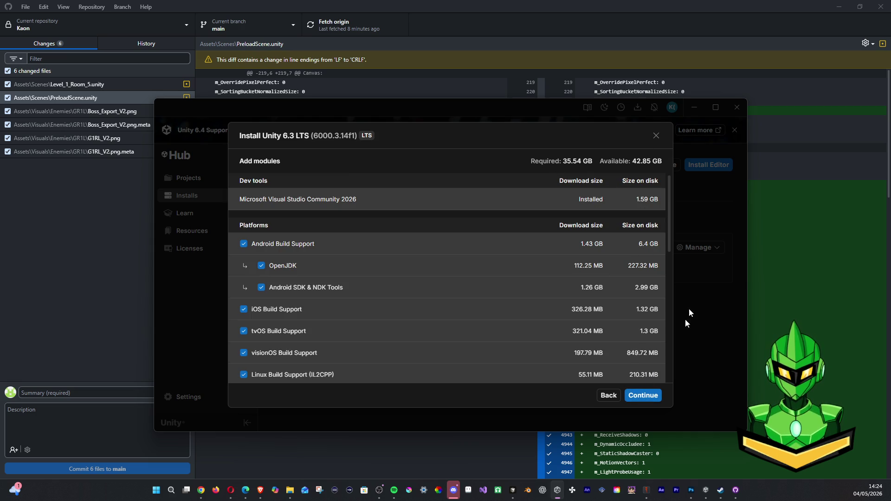
pyautogui.click(655, 135)
# Step: Uninstall the Unity 6.4 (6000.4.5f1) editor from the Installs page
pyautogui.click(689, 249)
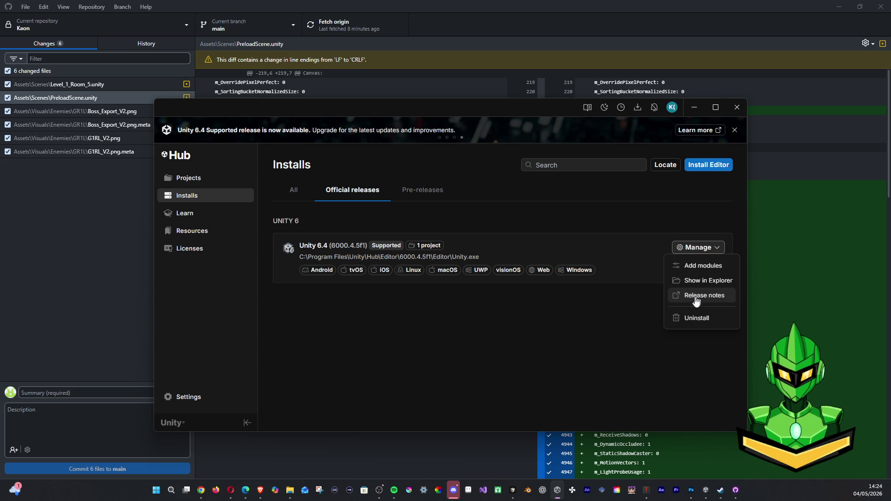
pyautogui.click(691, 317)
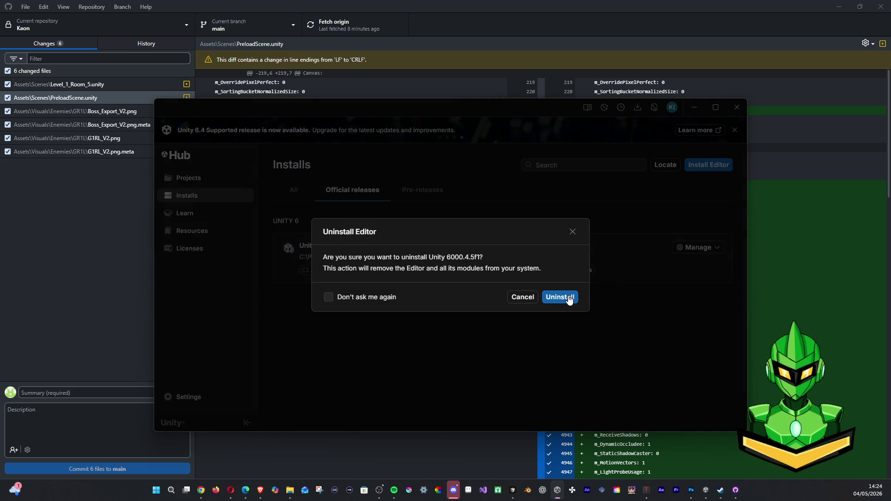
pyautogui.click(566, 297)
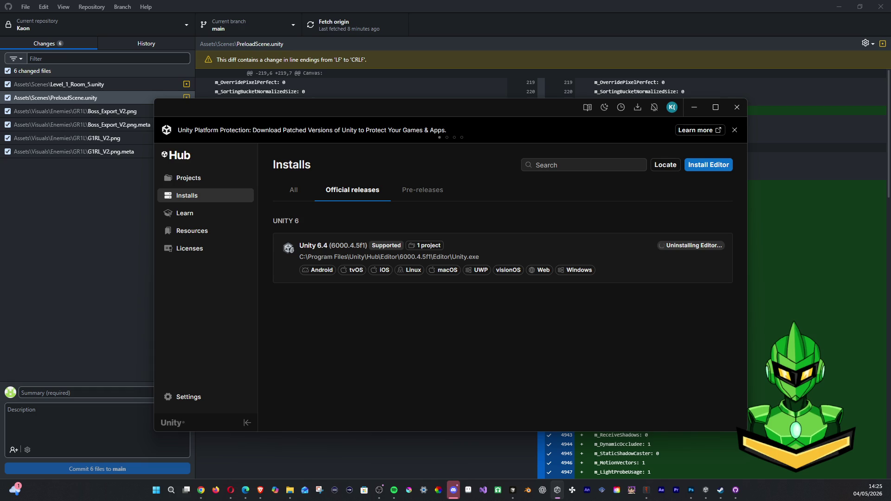
# Step: Shift among the Hub, Vtuber_Kaon and Spine windows, then list installable Unity versions
pyautogui.hotkey('alt', 'Tab')
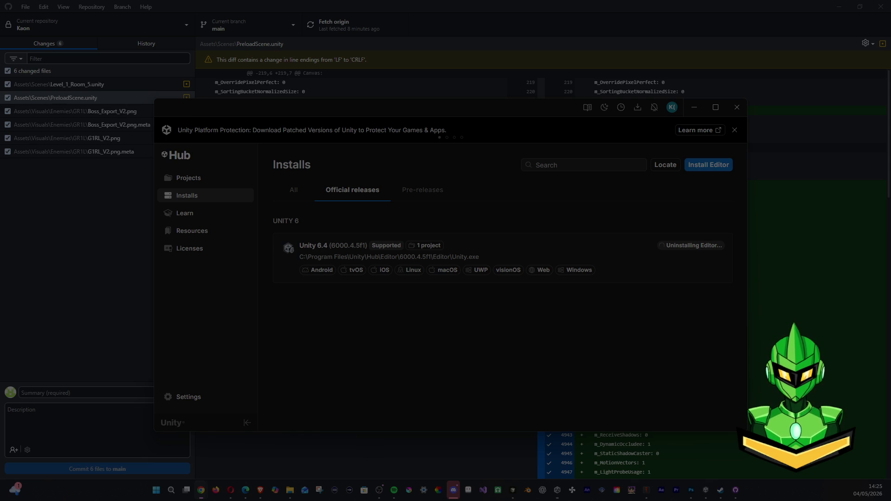
pyautogui.press('Escape')
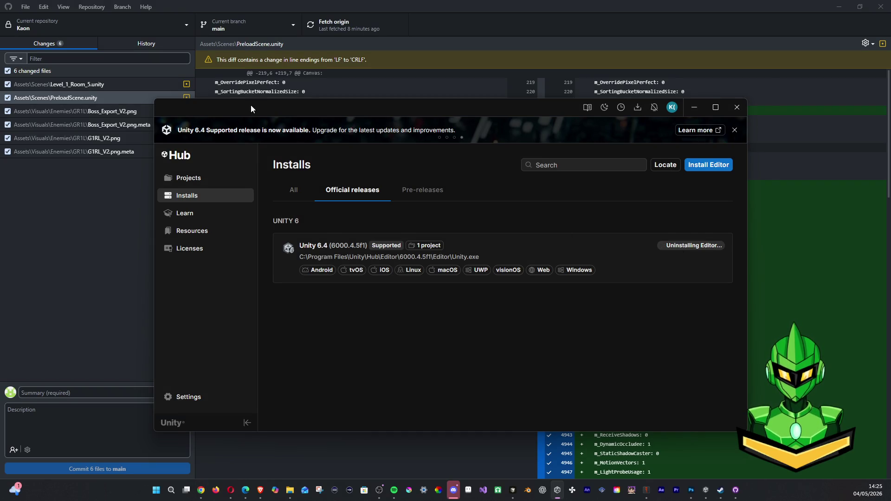
pyautogui.moveTo(251, 105); pyautogui.dragTo(263, 85)
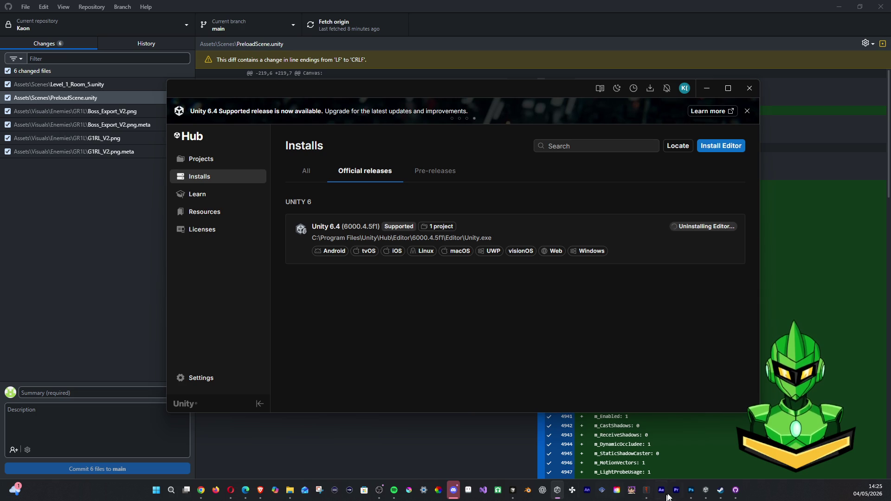
pyautogui.rightClick(706, 491)
pyautogui.click(698, 470)
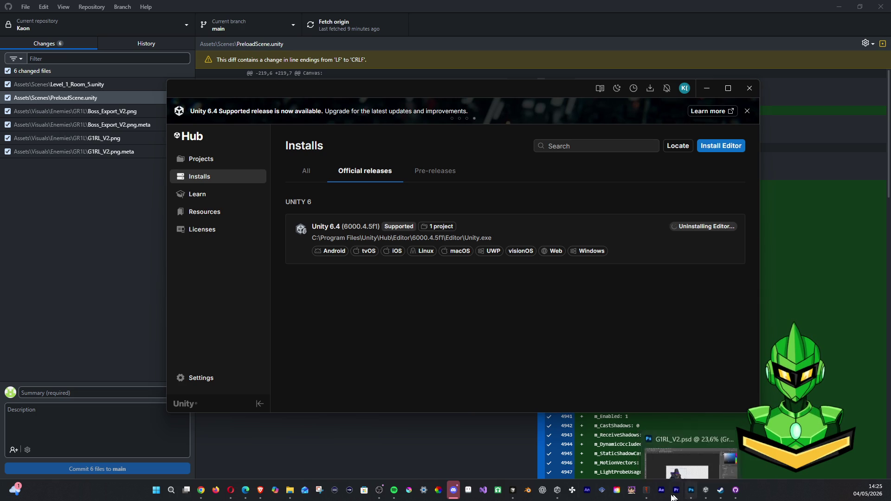
pyautogui.click(650, 495)
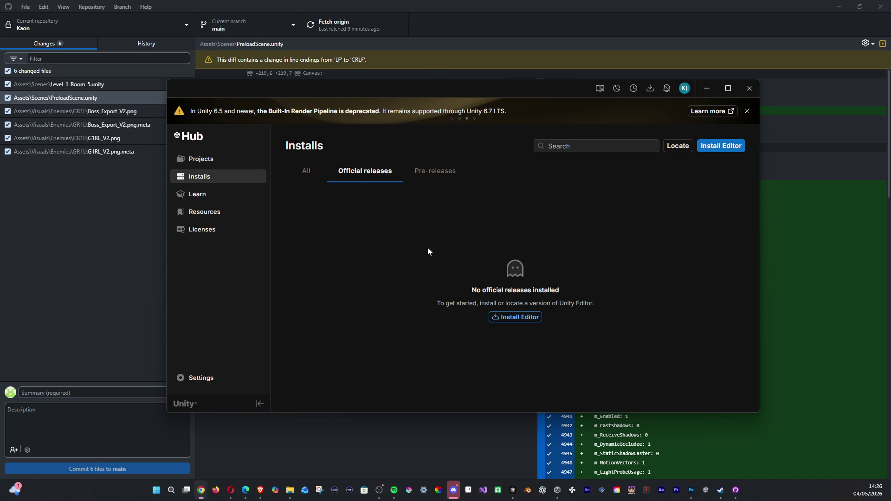
pyautogui.click(716, 148)
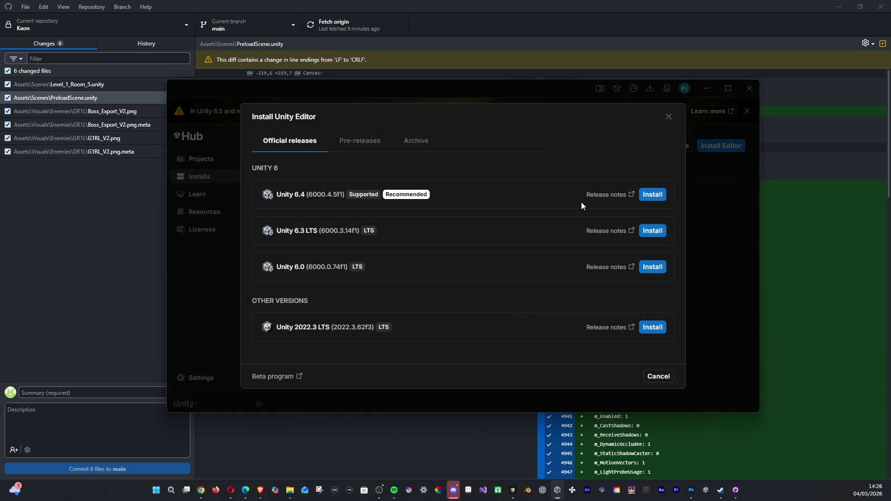
# Step: Install Unity 6.3 LTS (6000.3.14f1) with default modules, accepting the Android SDK and NDK licence terms
pyautogui.click(652, 232)
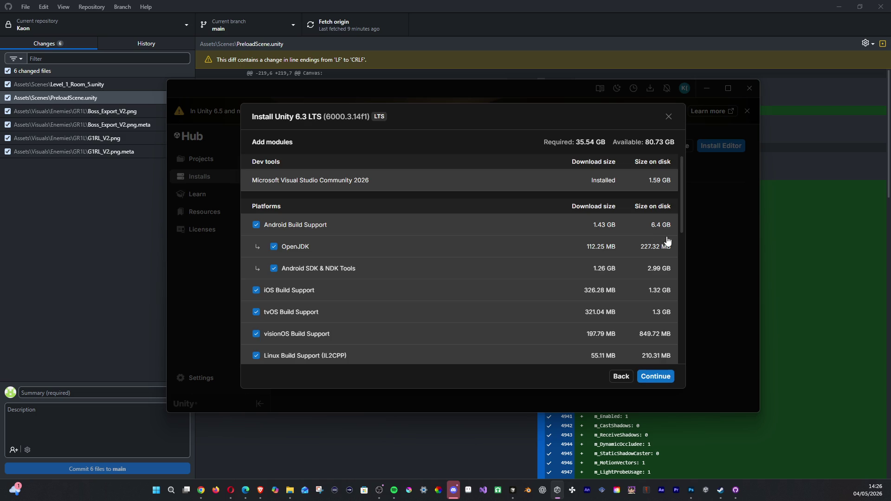
pyautogui.moveTo(679, 212); pyautogui.dragTo(685, 371)
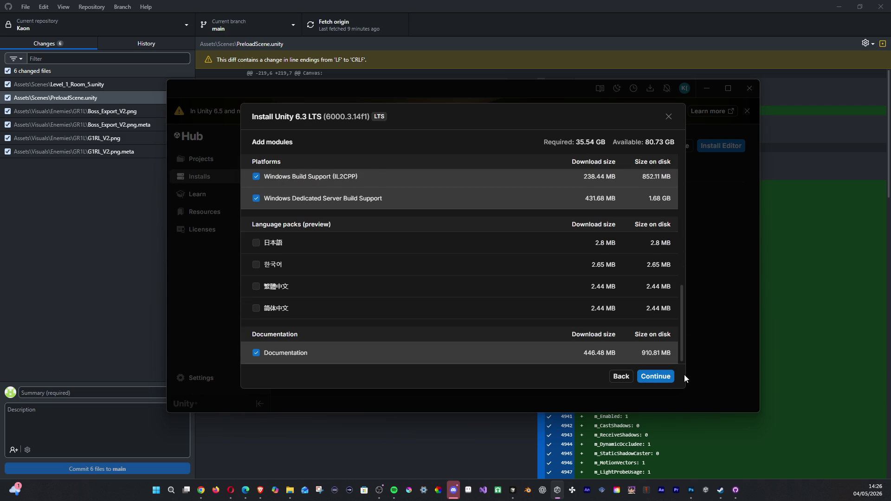
pyautogui.click(662, 377)
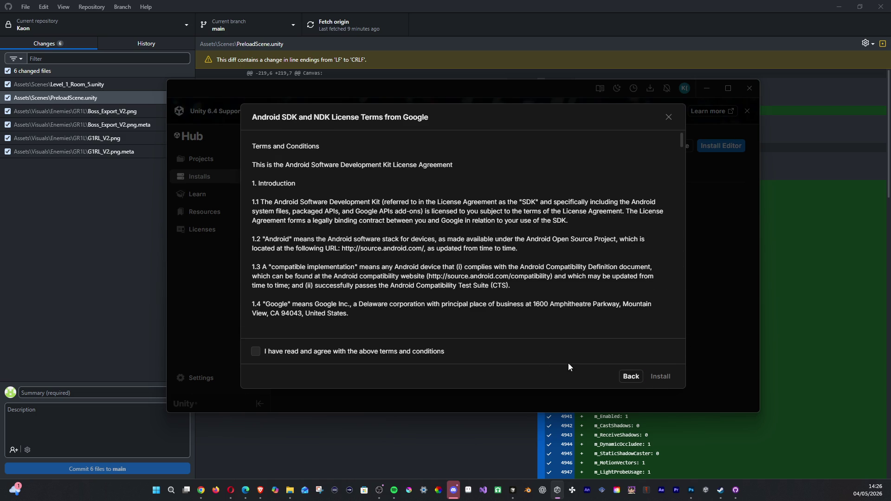
pyautogui.click(437, 352)
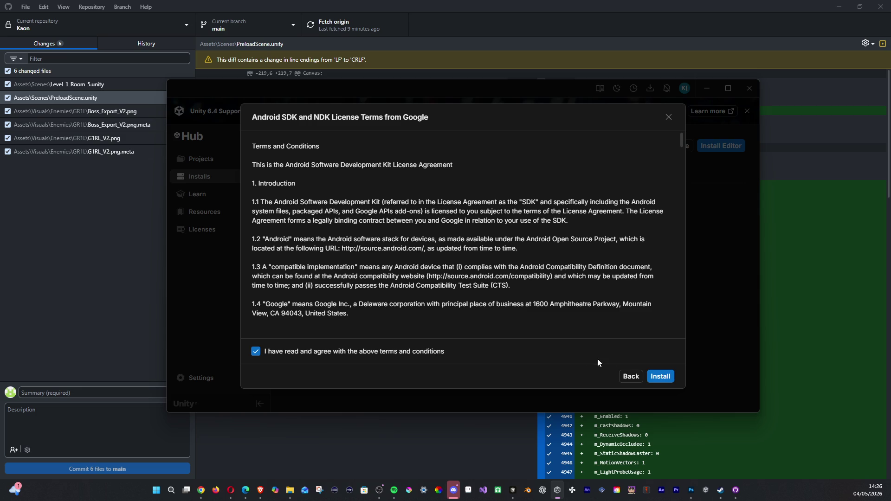
pyautogui.click(659, 377)
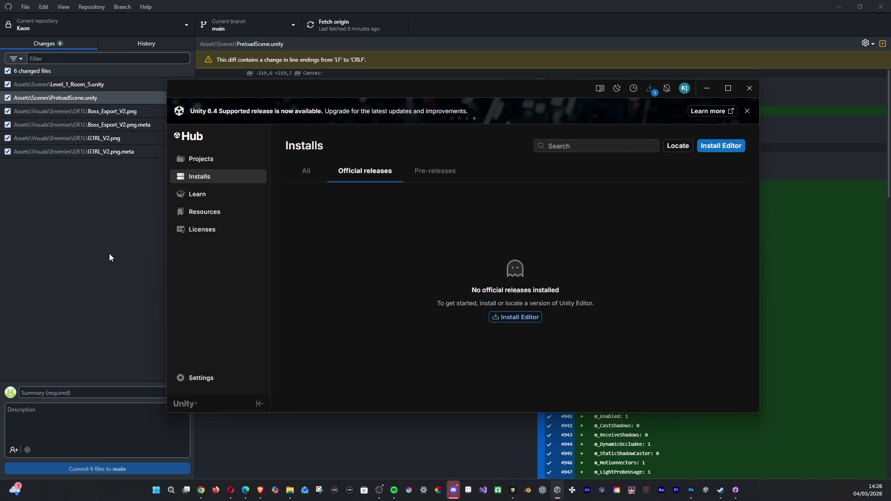
pyautogui.click(110, 256)
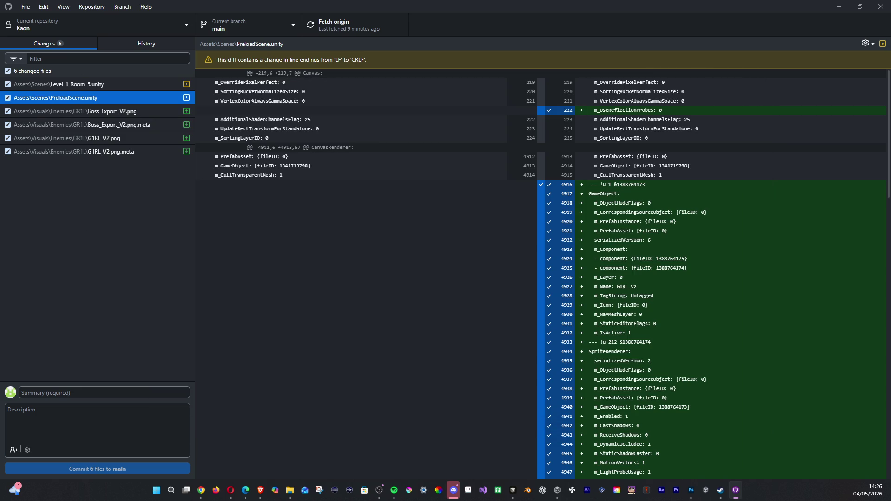
# Step: Bring Unity Hub's Installs page back in front of GitHub Desktop
pyautogui.hotkey('alt', 'Tab')
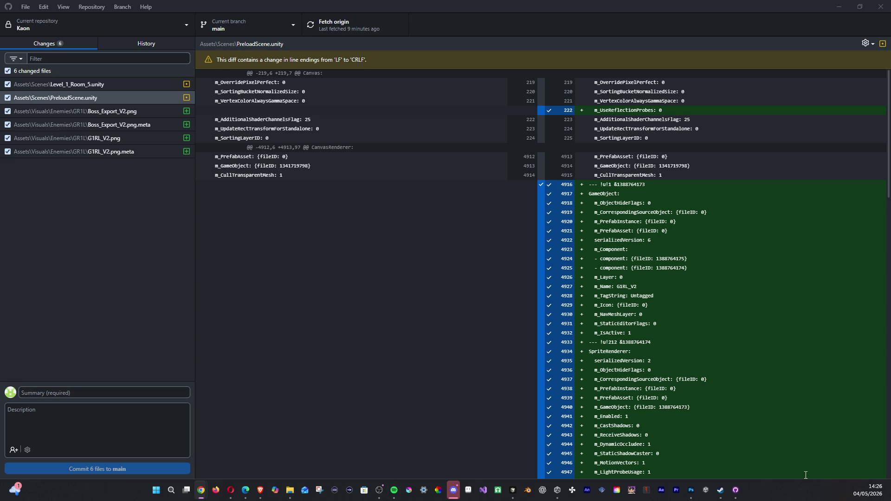
pyautogui.click(557, 490)
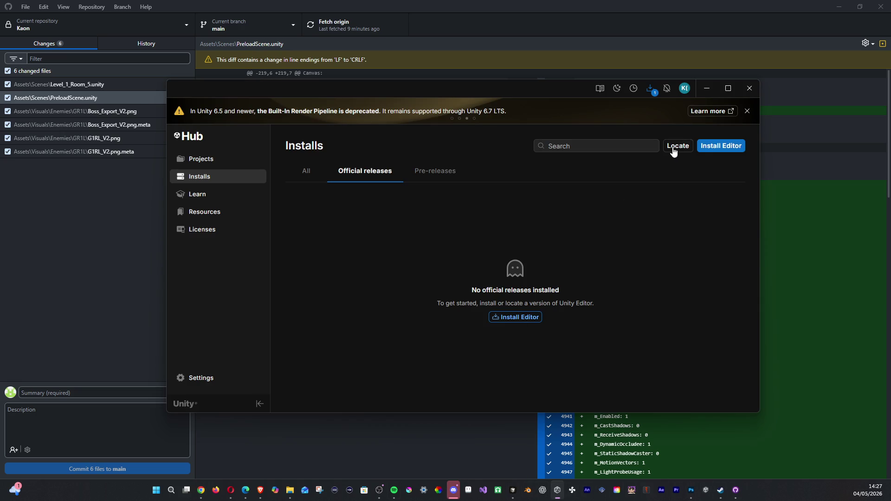
# Step: Check that Unity 6.3 LTS shows In progress, then return to GitHub Desktop's PreloadScene.unity diff
pyautogui.click(711, 148)
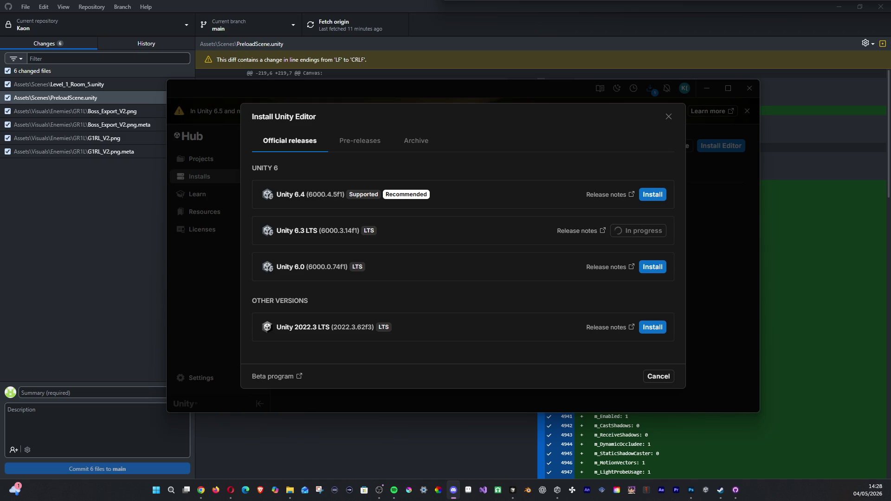
pyautogui.hotkey('alt', 'Tab')
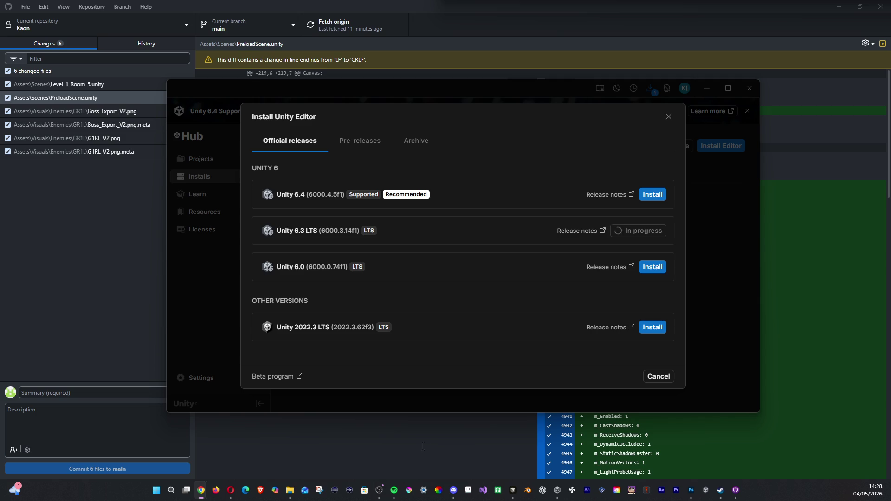
pyautogui.click(458, 492)
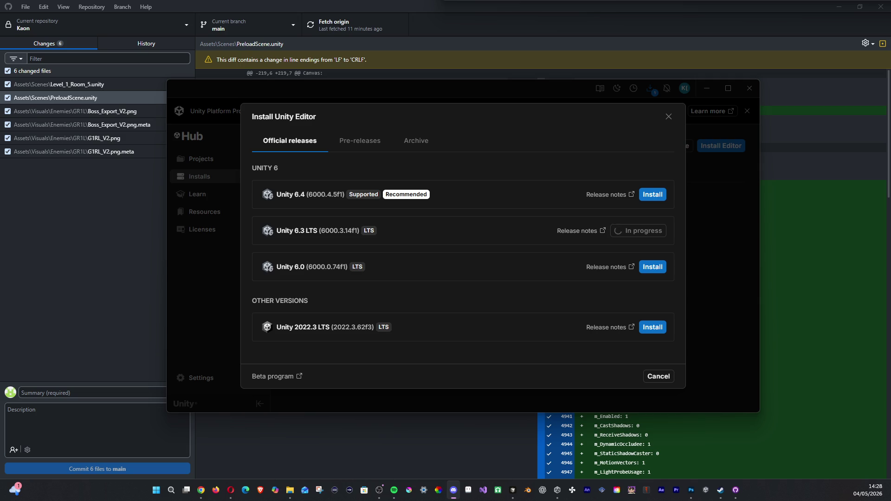
pyautogui.click(456, 434)
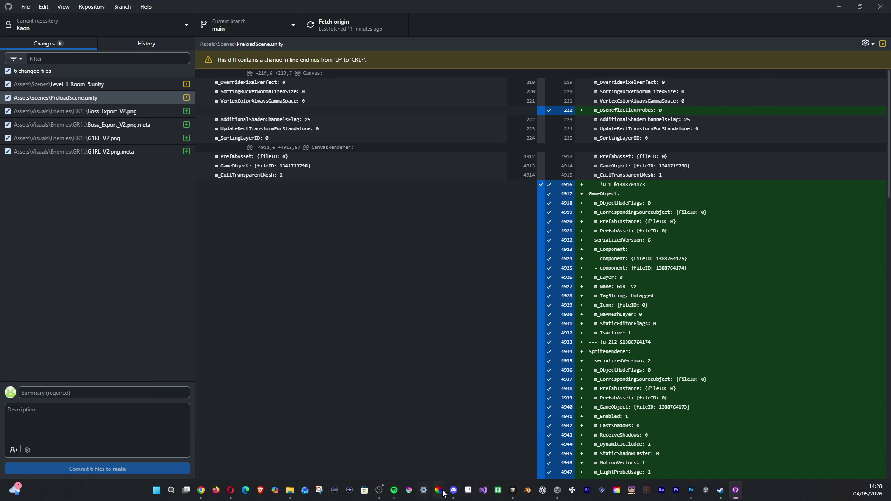
# Step: Switch among Unity, Chrome and other apps, then bring back Unity Hub's version list showing 6.3 LTS in progress
pyautogui.click(484, 431)
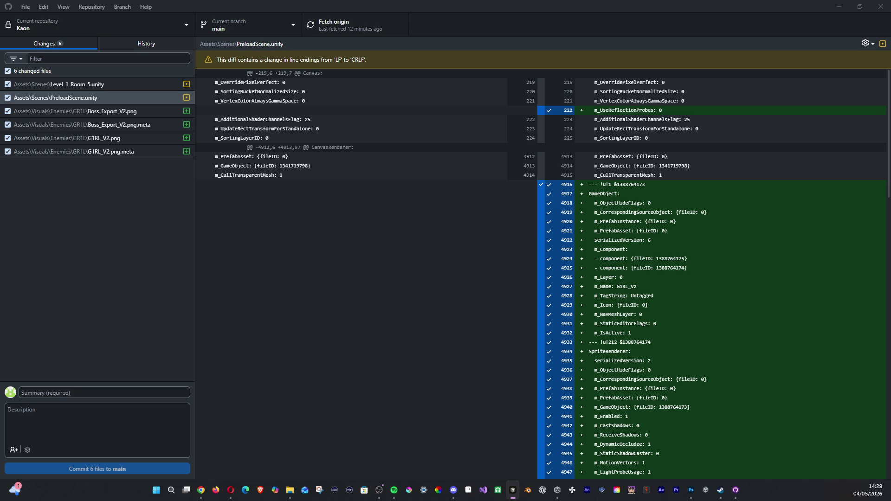
pyautogui.hotkey('alt', 'Tab')
pyautogui.click(512, 490)
pyautogui.click(731, 497)
pyautogui.click(201, 490)
pyautogui.moveTo(721, 490)
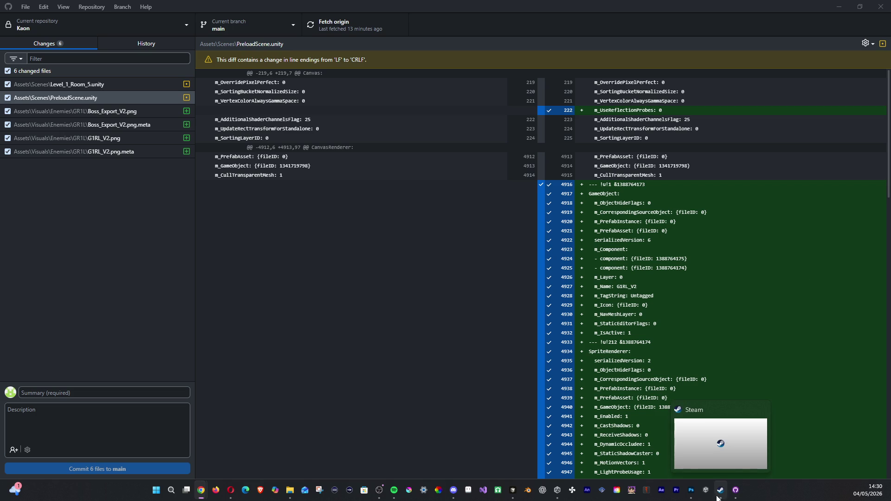
pyautogui.moveTo(557, 490)
pyautogui.click(555, 441)
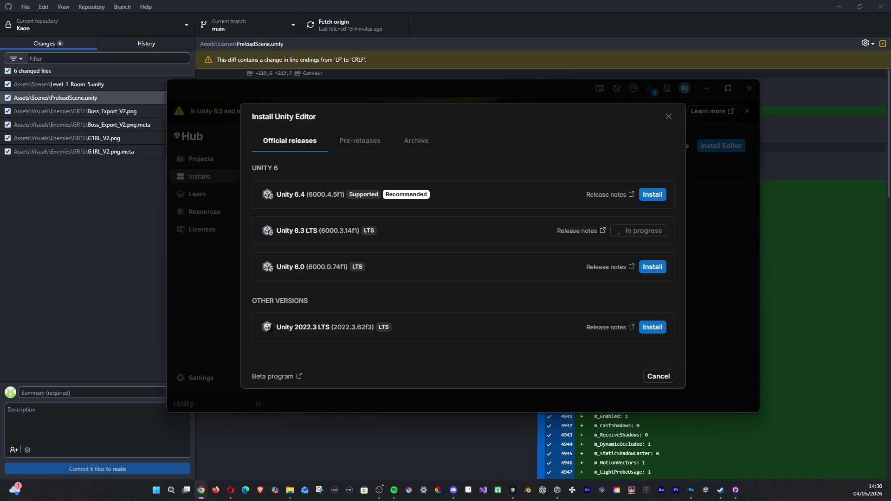
# Step: Close the Install Unity Editor dialog to see Unity 6.3 LTS (6000.3.14f1) listed as installed
pyautogui.hotkey('alt', 'Tab')
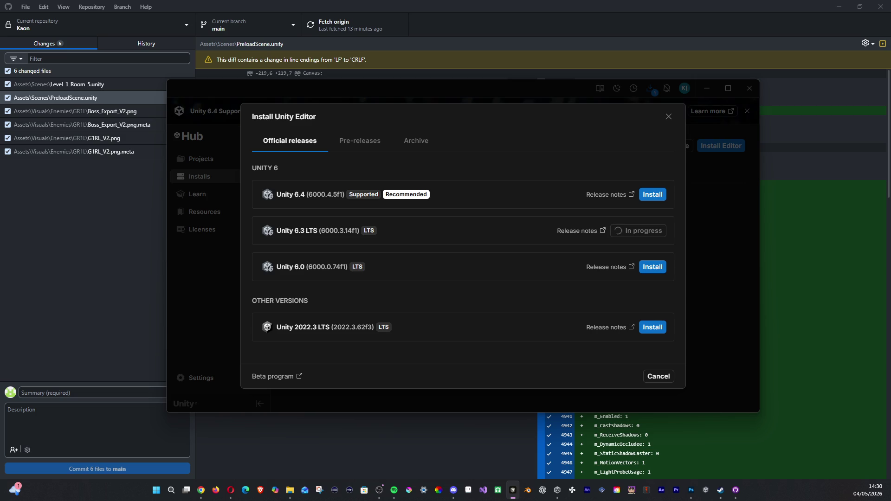
pyautogui.hotkey('alt', 'Tab')
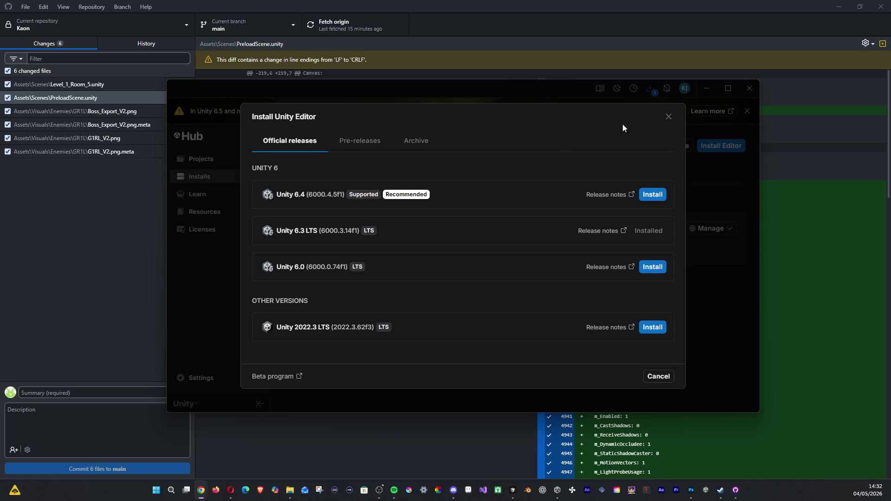
pyautogui.click(668, 117)
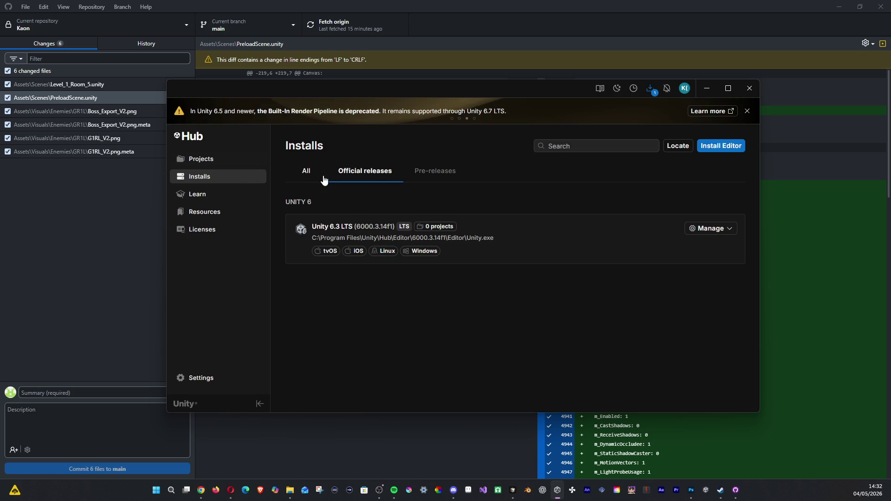
# Step: Open Kaon from Projects and choose the installed 6000.3.14f1 editor in place of missing 6000.4.5f1
pyautogui.click(234, 160)
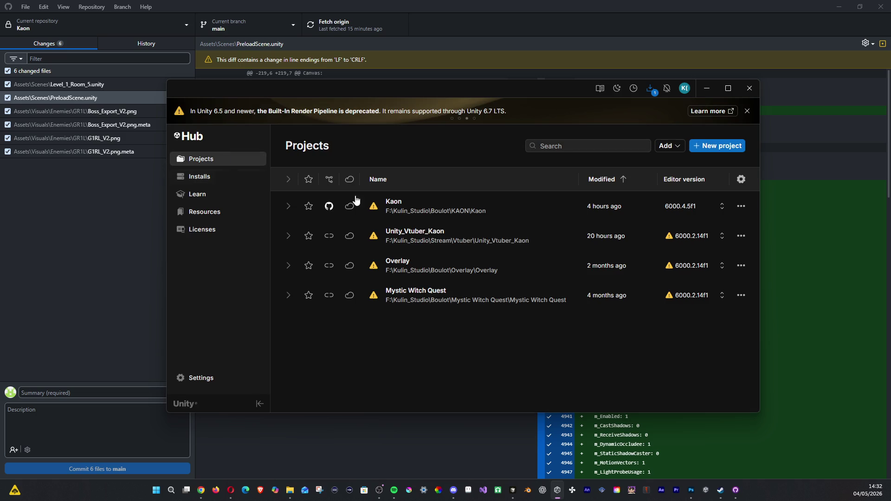
pyautogui.click(501, 210)
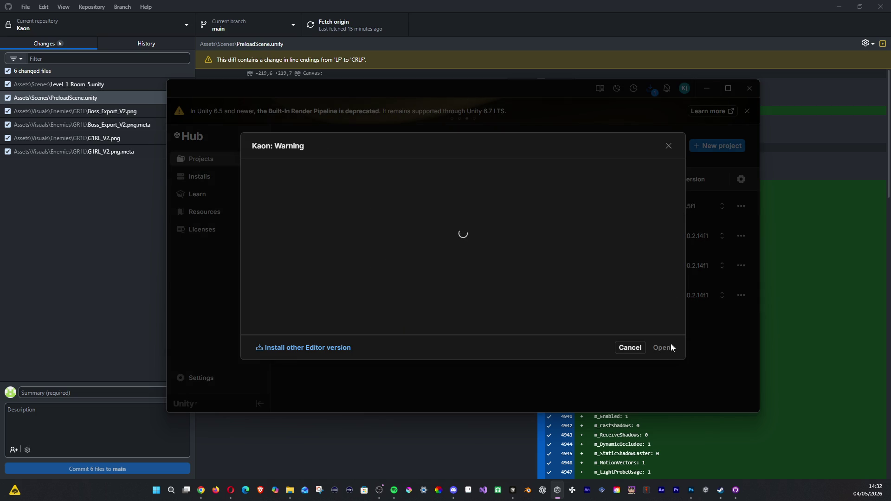
pyautogui.click(668, 147)
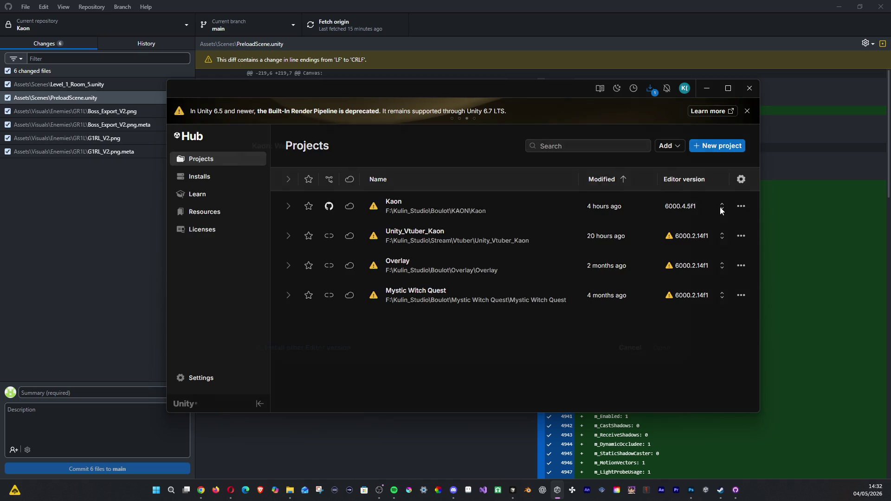
pyautogui.click(727, 211)
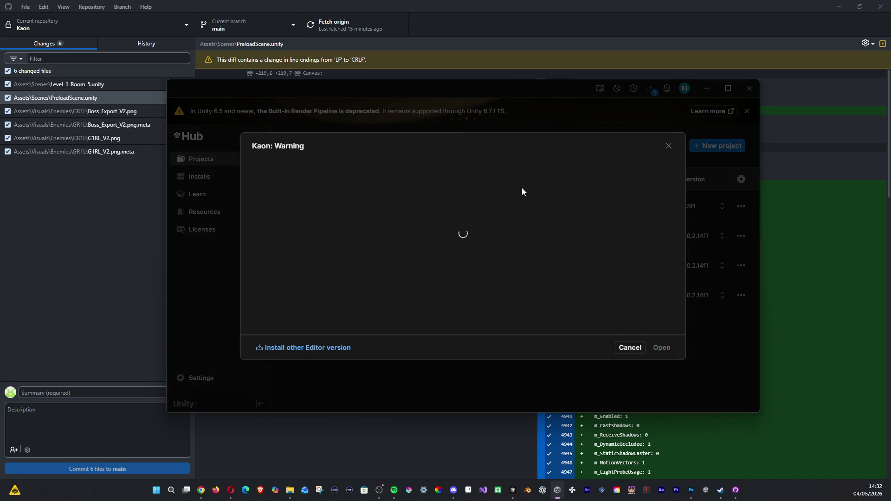
pyautogui.click(613, 337)
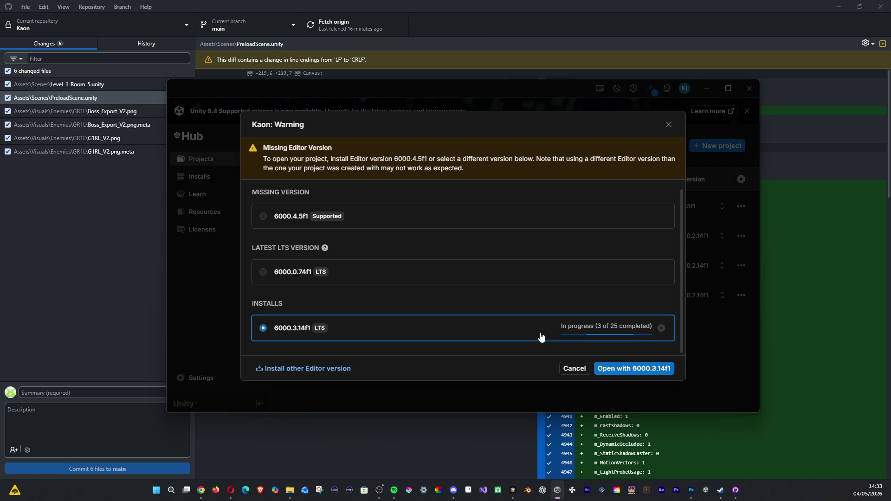
# Step: Open Kaon with 6000.3.14f1 and confirm the editor version change
pyautogui.moveTo(635, 329)
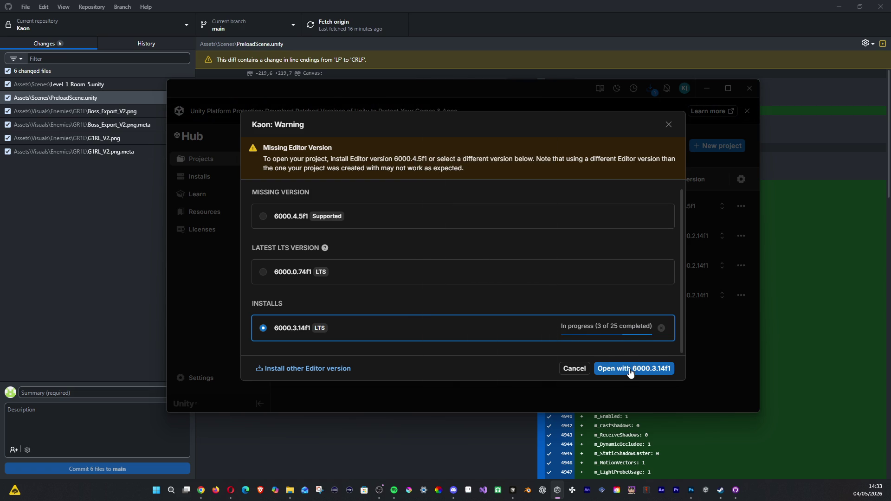
pyautogui.click(631, 373)
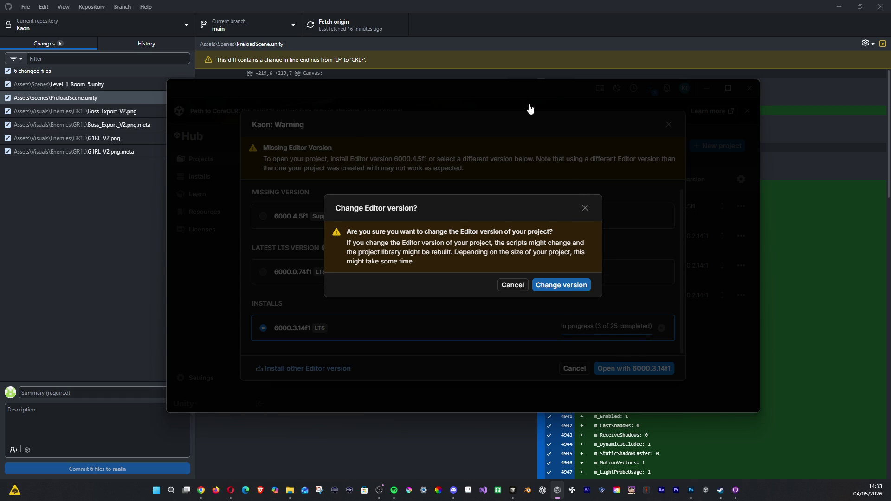
pyautogui.click(561, 284)
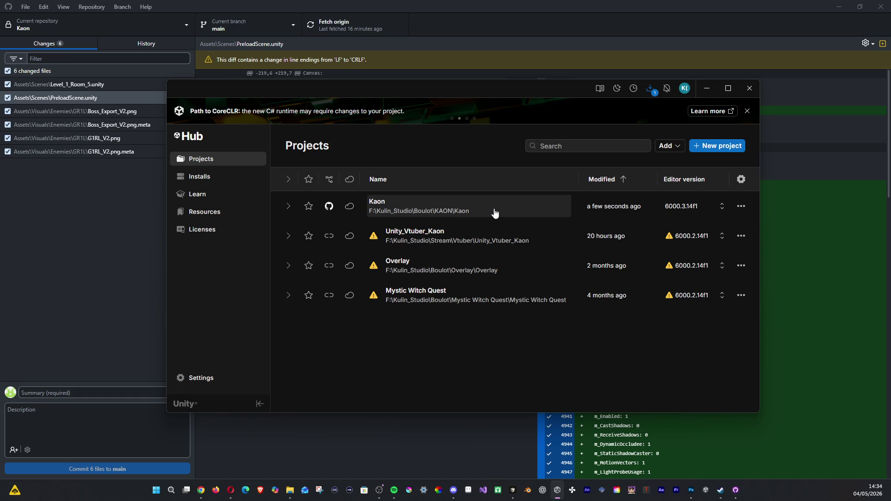
# Step: Launch the Kaon project from the Hub's Projects list, dismissing a stray taskbar menu
pyautogui.moveTo(330, 209)
pyautogui.click(490, 215)
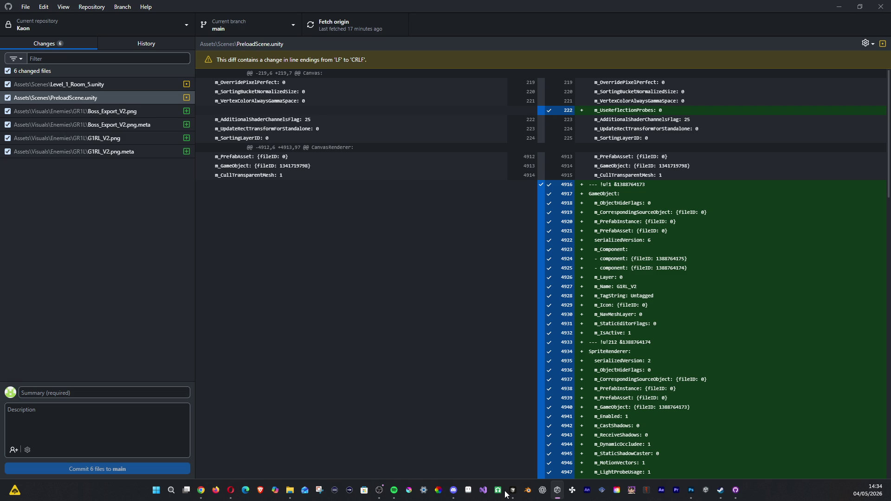
pyautogui.rightClick(652, 491)
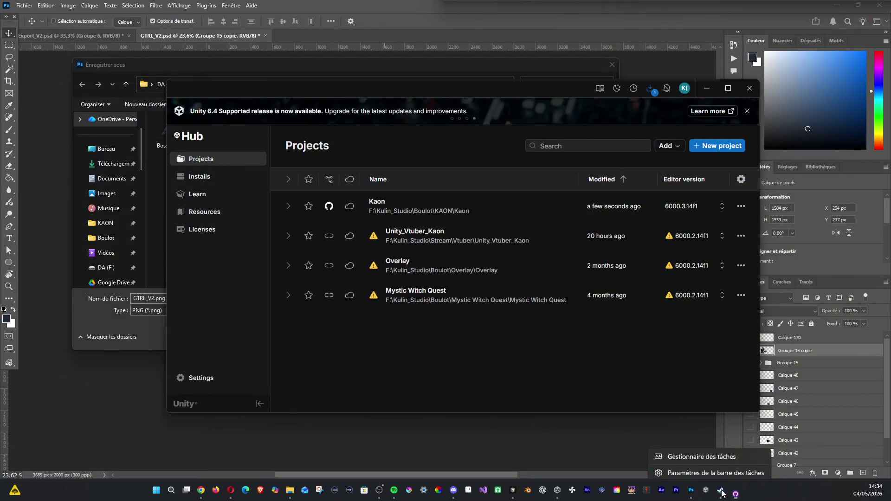
pyautogui.click(575, 450)
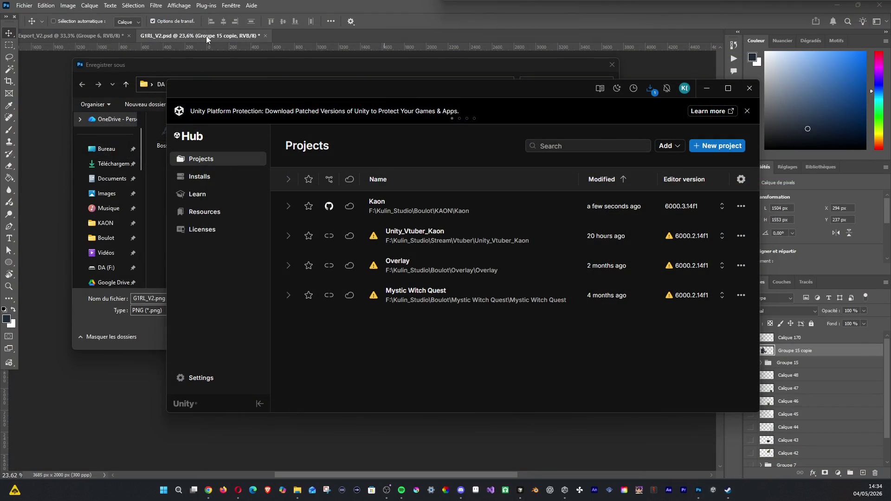
# Step: Dismiss Photoshop's Enregistrer sous dialog and quit with Ctrl+Q, triggering the G1RL_V2.psd save prompt
pyautogui.click(25, 5)
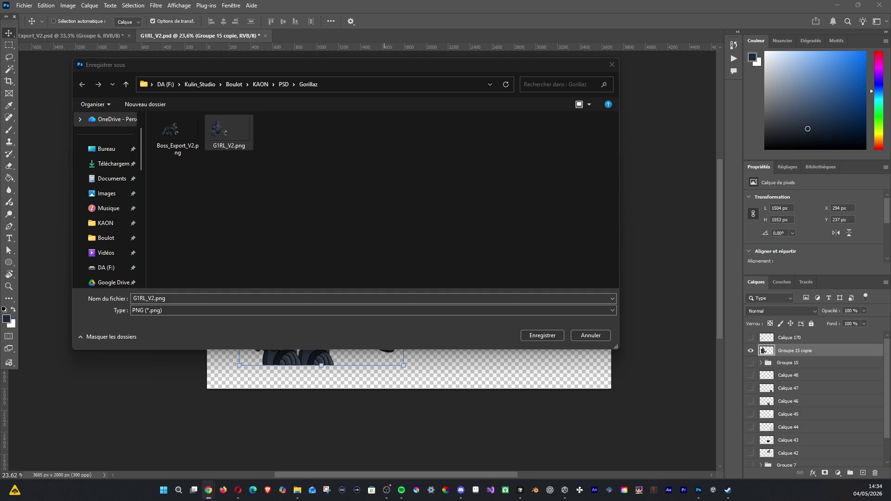
pyautogui.press('Return')
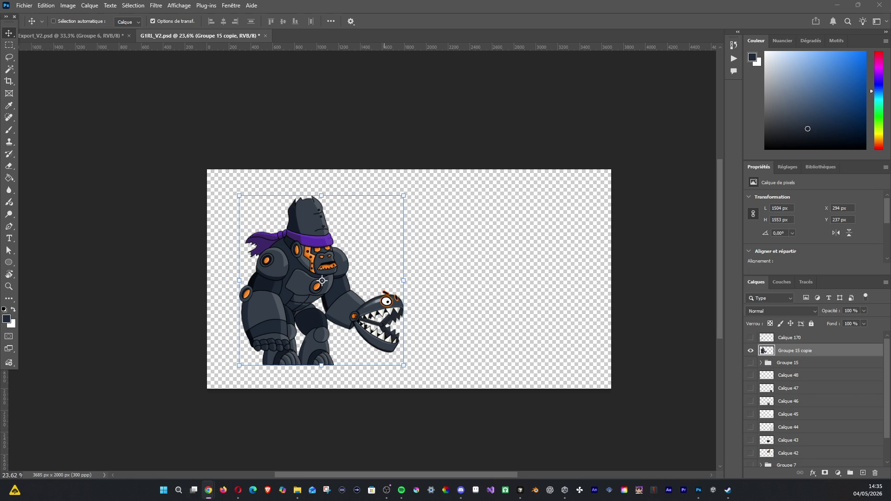
pyautogui.hotkey('ctrl', 'q')
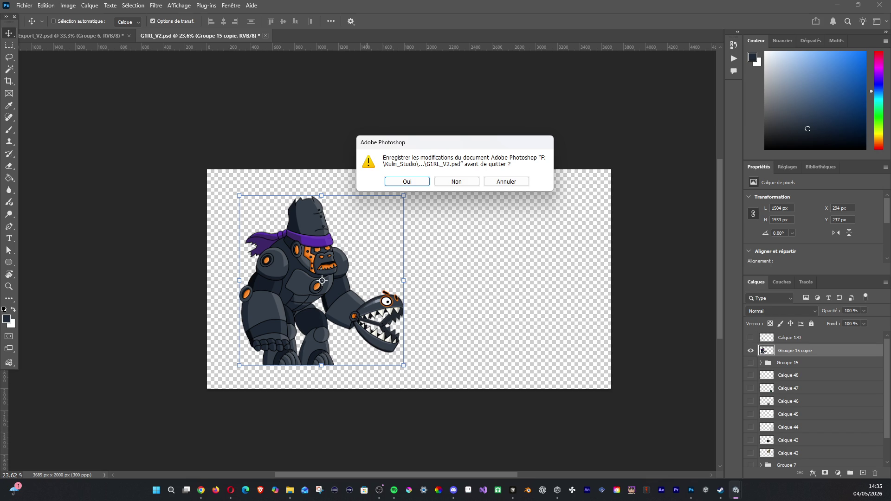
# Step: Answer Oui to save changes to G1RL_V2.psd before Photoshop quits
pyautogui.hotkey('alt', 'Tab')
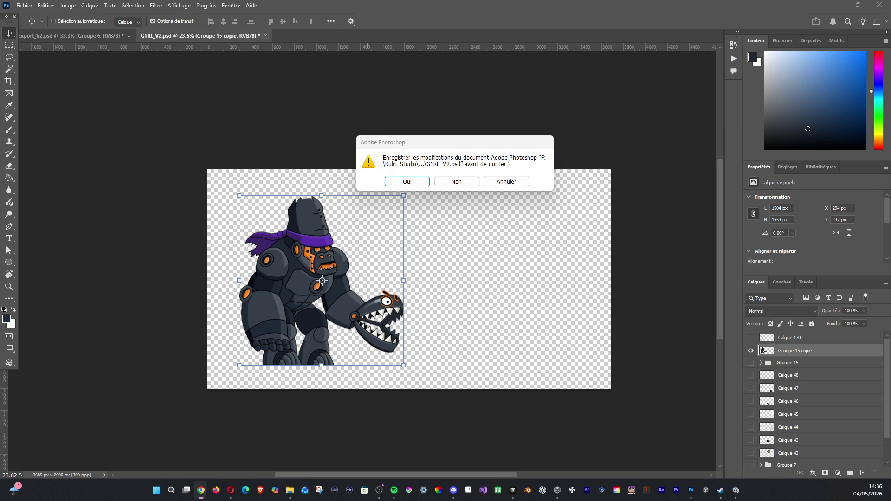
pyautogui.click(412, 187)
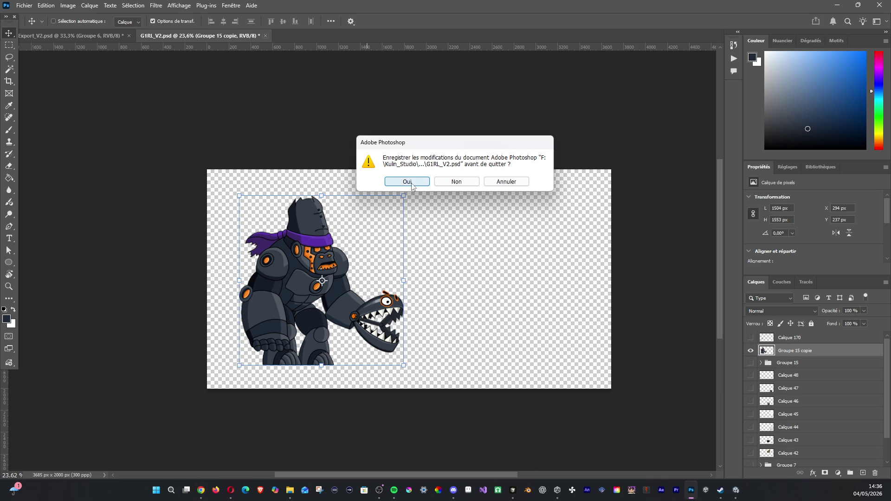
pyautogui.click(412, 185)
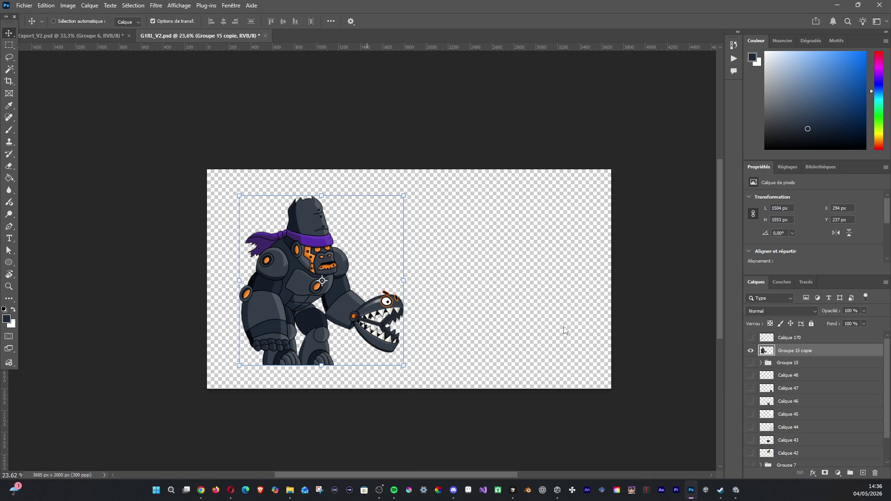
# Step: Show the Windows desktop with Win+D, then toggle it again to restore the windows
pyautogui.moveTo(736, 490)
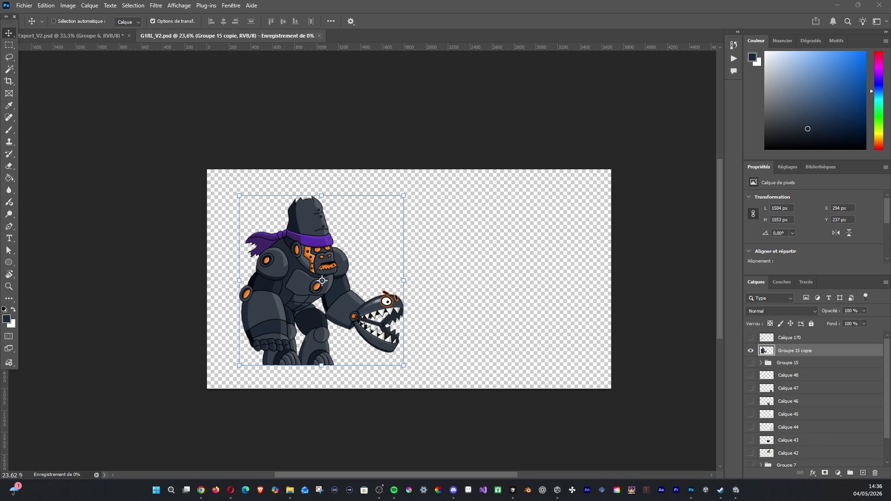
pyautogui.press('super+d')
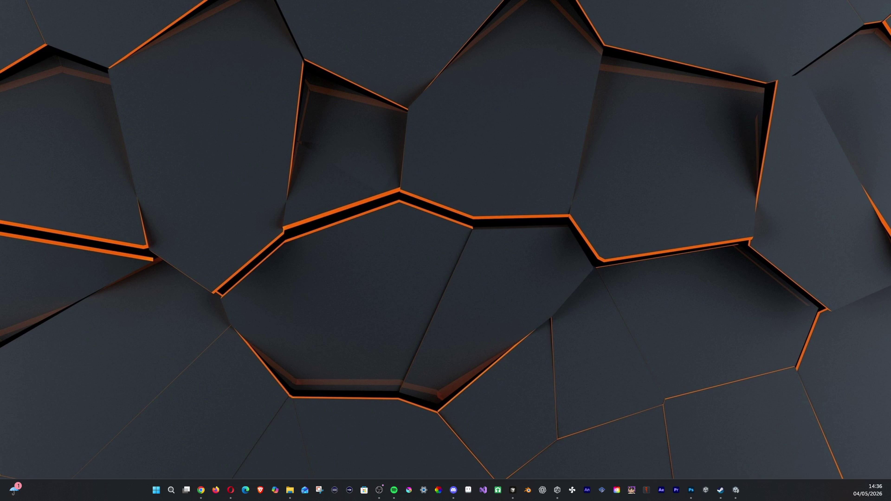
pyautogui.press('super+d')
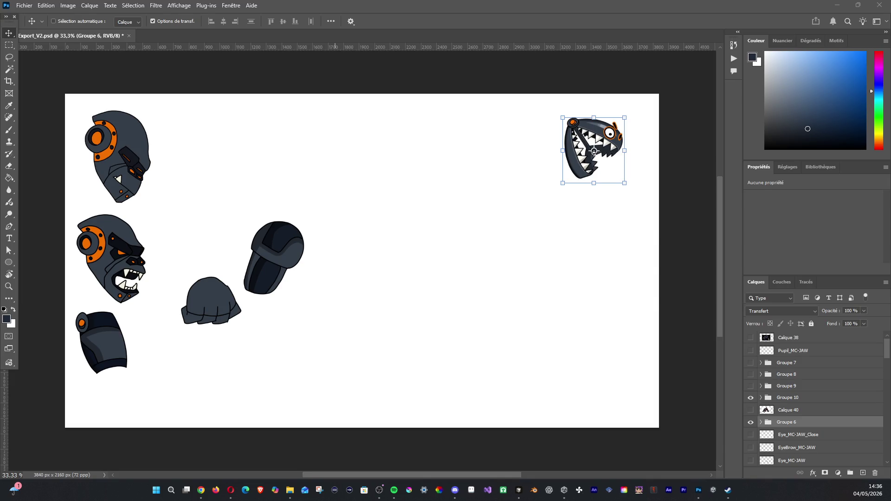
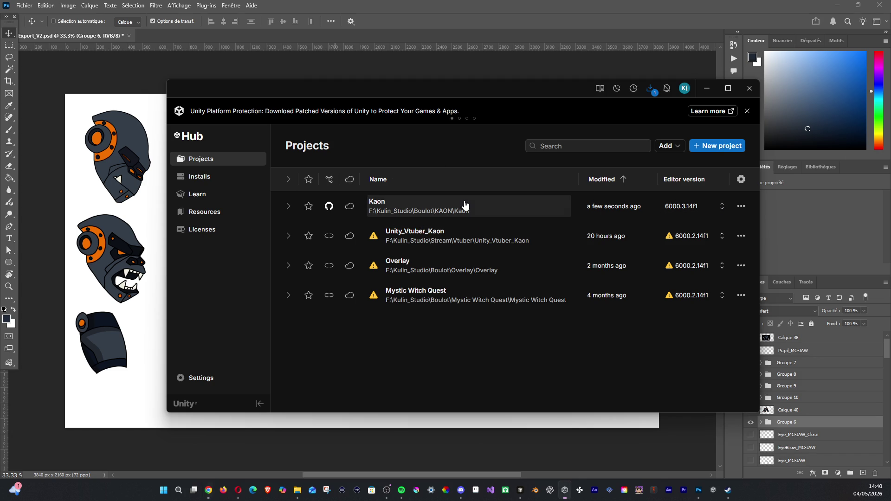
# Step: Open the Kaon project from Unity Hub using editor version 6000.3.14f1
pyautogui.click(487, 212)
pyautogui.click(691, 207)
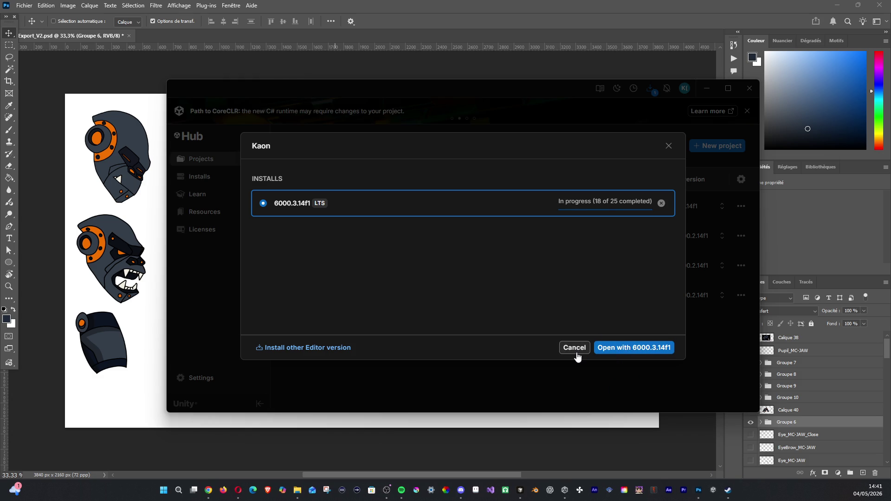
pyautogui.click(593, 420)
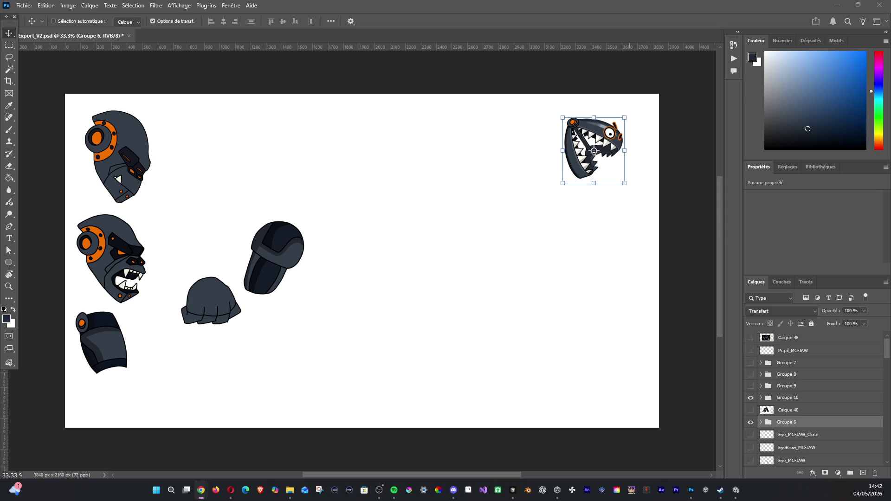
pyautogui.click(740, 490)
pyautogui.hotkey('alt', 'Tab')
# Step: Switch from Photoshop to the Unity editor showing Kaon's PreloadScene and its console errors
pyautogui.click(736, 491)
pyautogui.hotkey('alt', 'Tab')
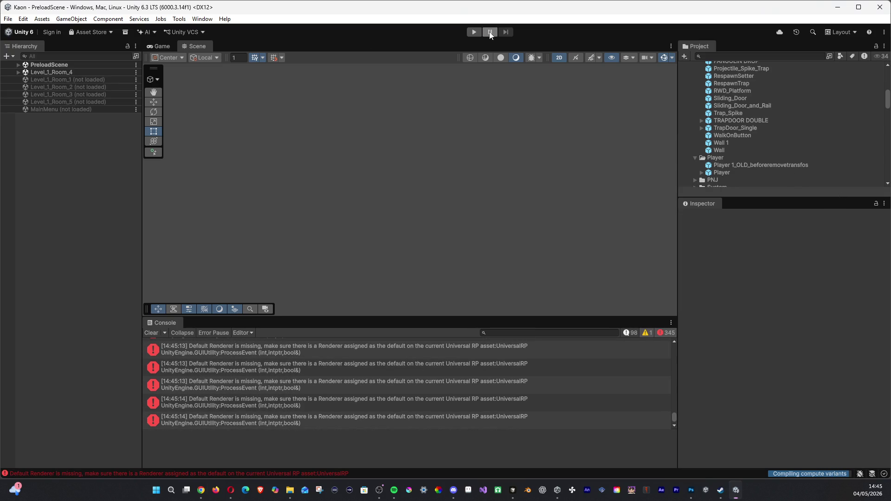
# Step: Inspect a Default Renderer missing error and select a range of console error entries
pyautogui.click(455, 386)
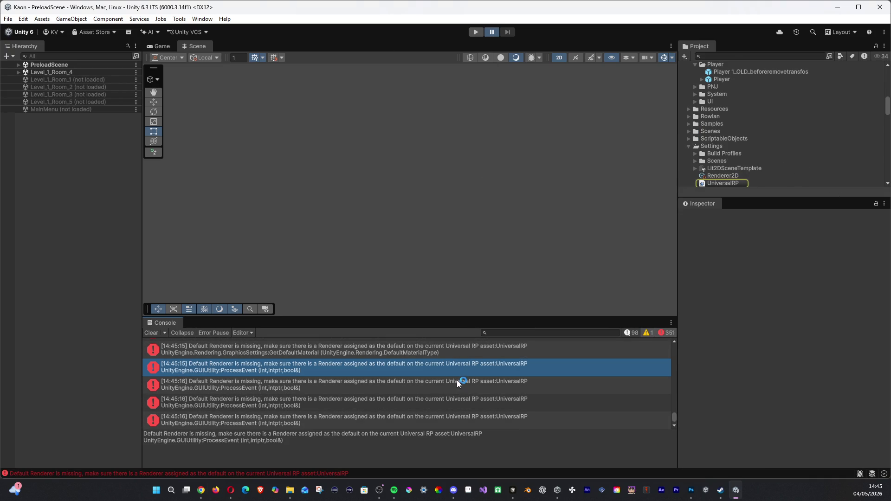
pyautogui.scroll(5, 455, 418)
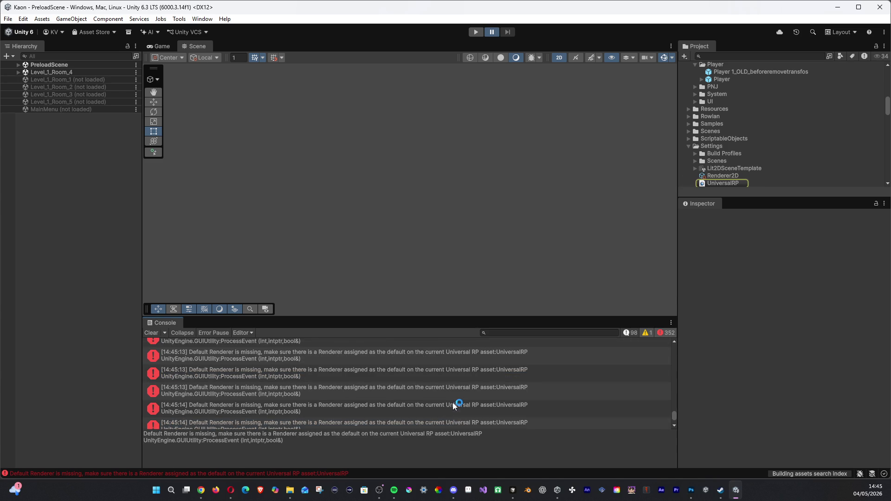
pyautogui.keyDown('shift'); pyautogui.click(446, 371); pyautogui.keyUp('shift')
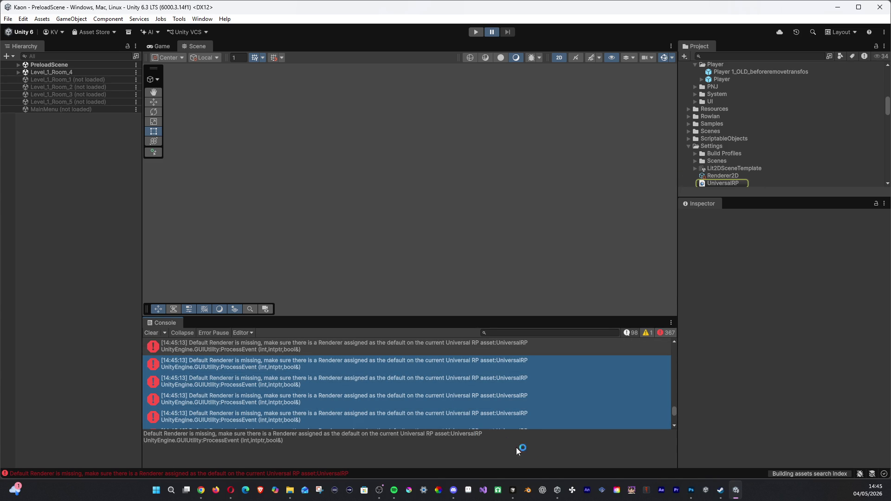
# Step: Hide console errors so only the UniversalRenderPipelineGlobalSettings missing-types warning remains
pyautogui.click(513, 490)
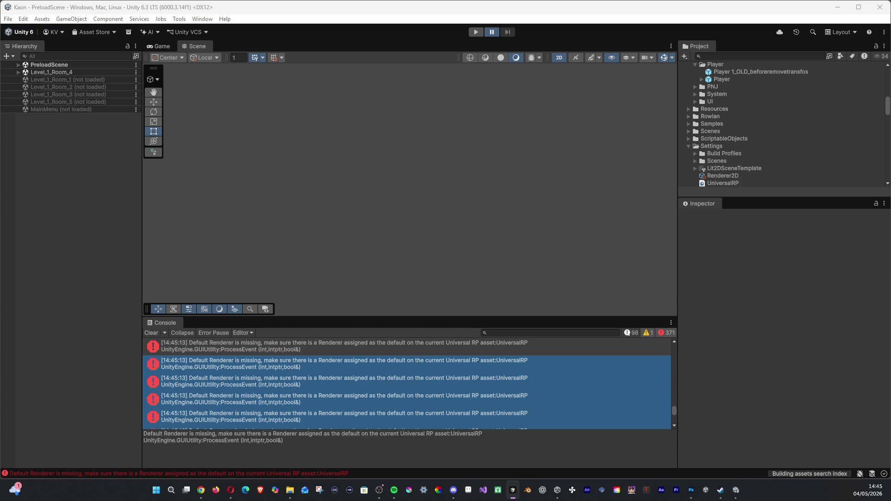
pyautogui.hotkey('alt', 'Tab')
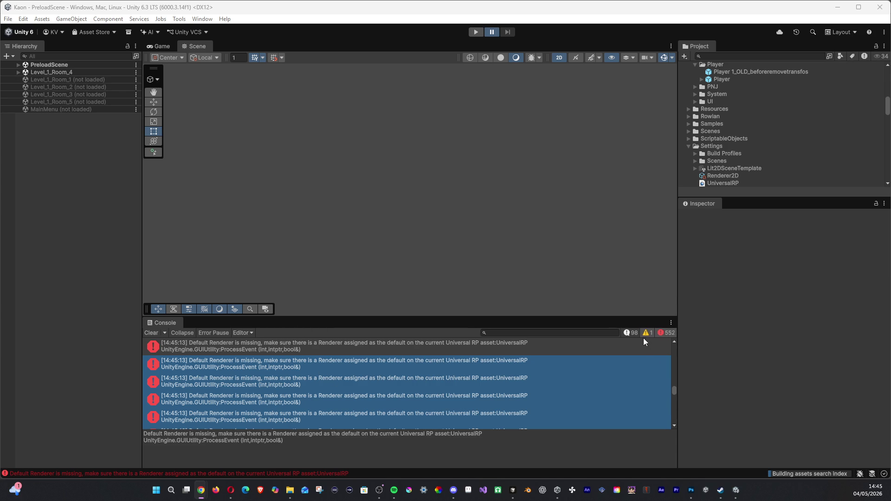
pyautogui.click(664, 332)
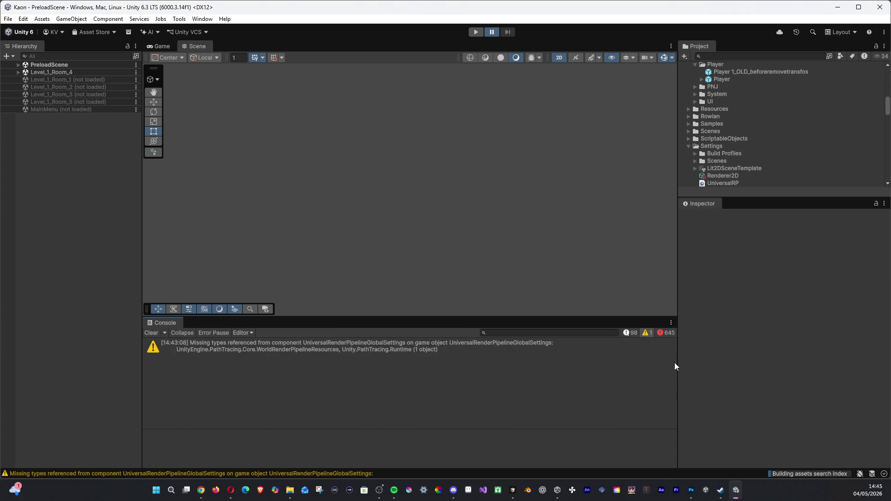
# Step: Read the Missing types warning, show console errors again, and expand Level_1_Room_4
pyautogui.click(402, 349)
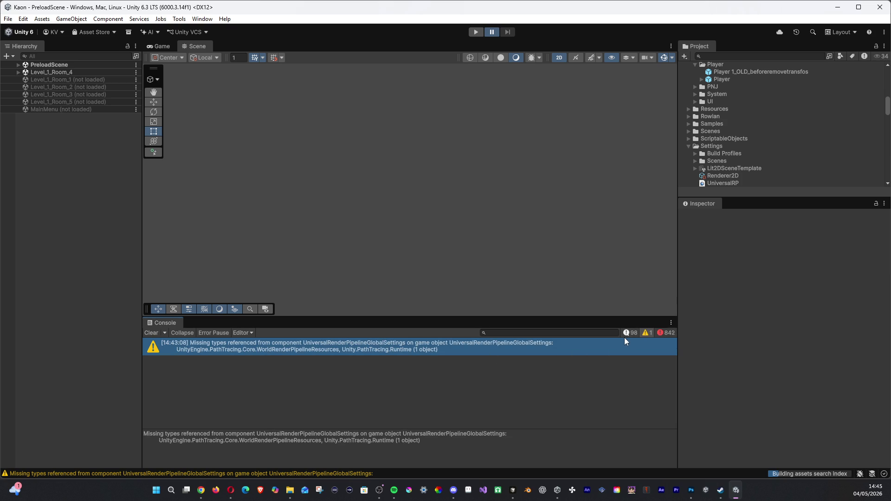
pyautogui.click(659, 333)
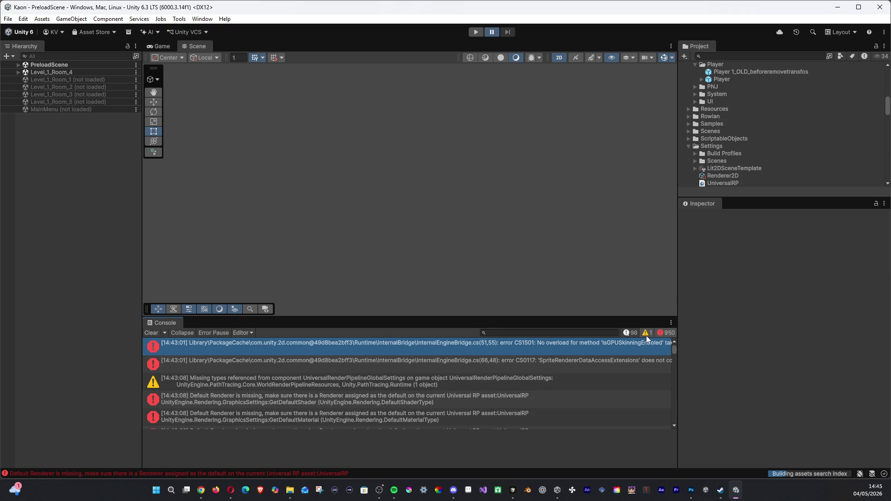
pyautogui.click(74, 74)
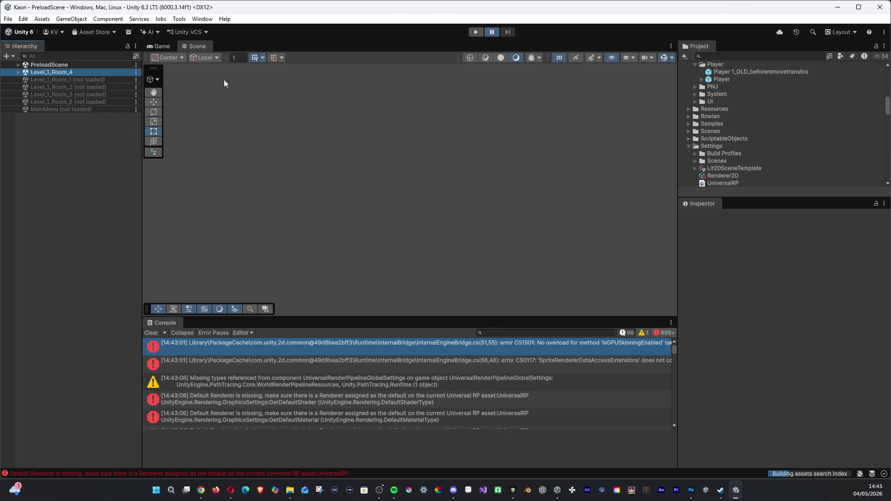
pyautogui.click(17, 72)
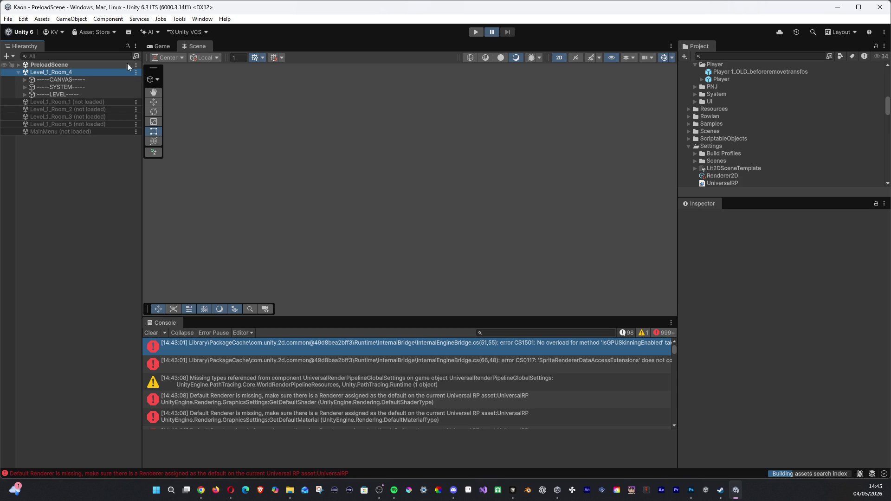
# Step: Select the -----LEVEL----- object to view its Transform and scripts
pyautogui.click(165, 47)
pyautogui.click(193, 45)
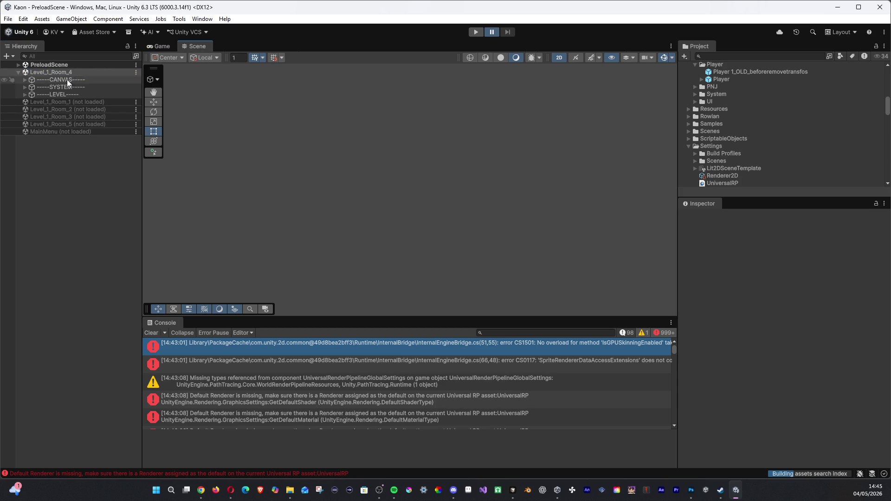
pyautogui.click(62, 94)
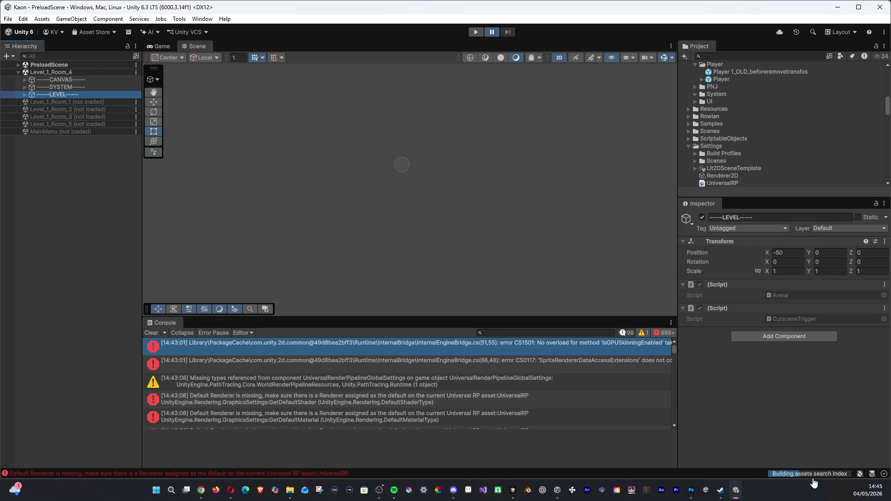
# Step: Glance at the Photoshop export file, then return to the Kaon editor
pyautogui.click(737, 497)
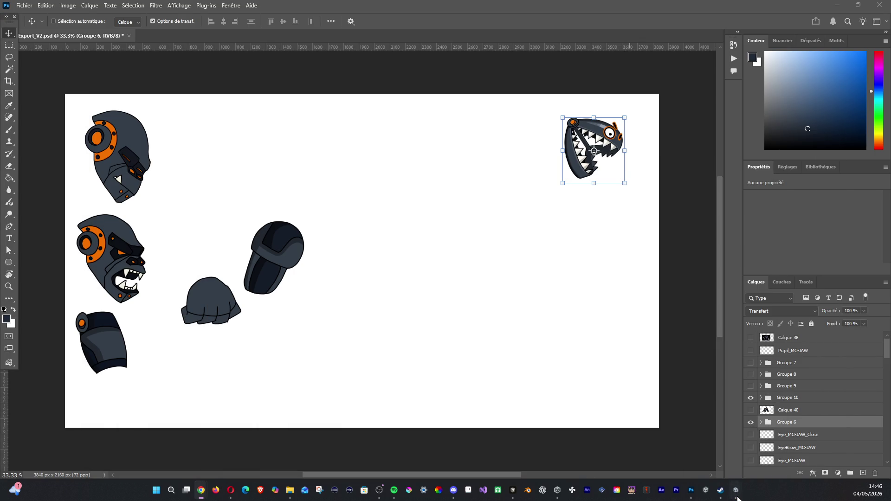
pyautogui.moveTo(737, 496)
pyautogui.click(716, 452)
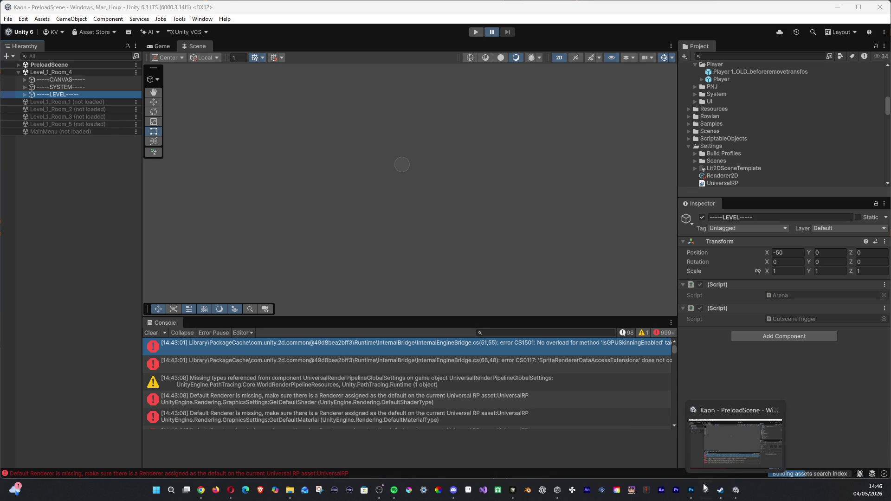